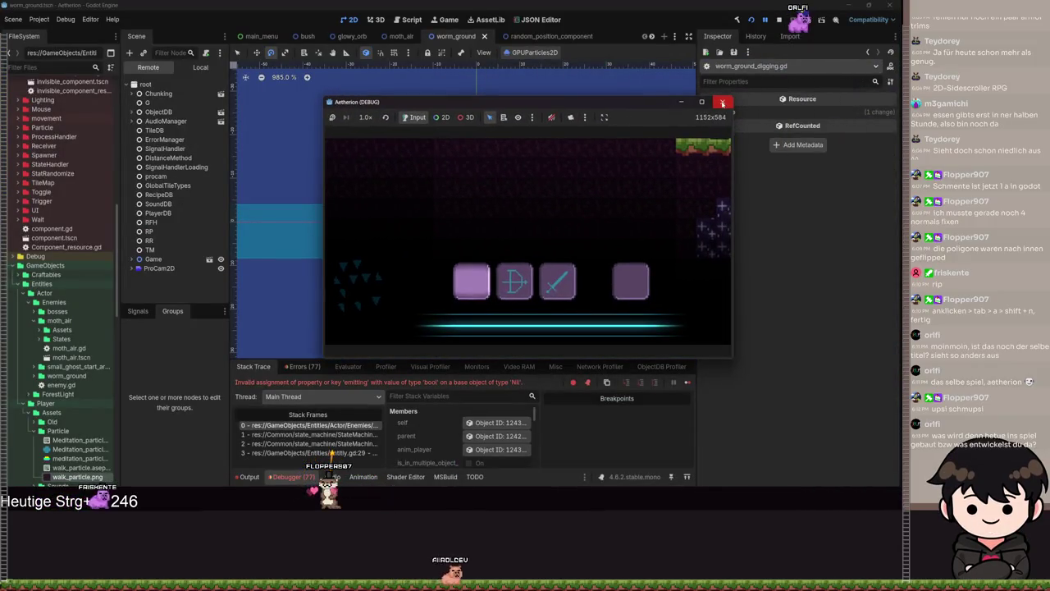
- Stop the debug game and read the Nil 'emitting' error in the Debugger's Errors list
left_click(722, 103)
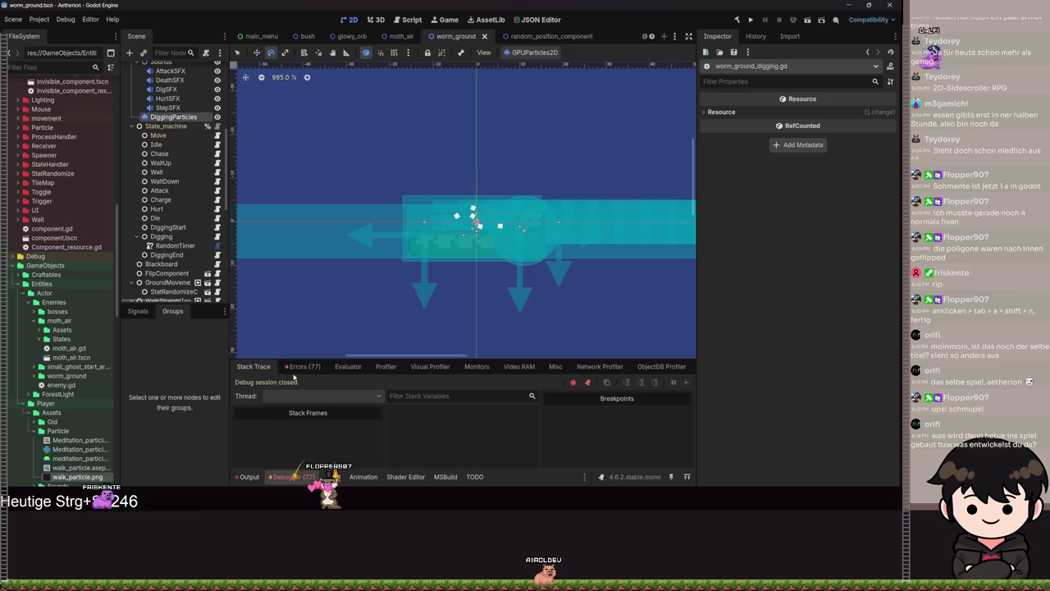
left_click(300, 367)
scroll(444, 435, "down", 10)
scroll(444, 448, "down", 5)
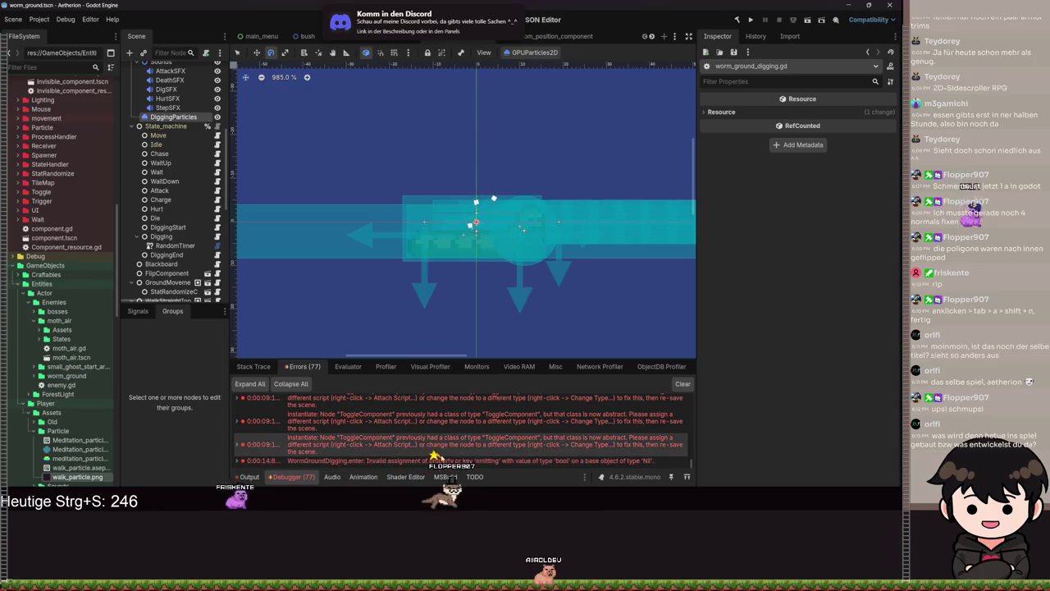
mouse_move(485, 464)
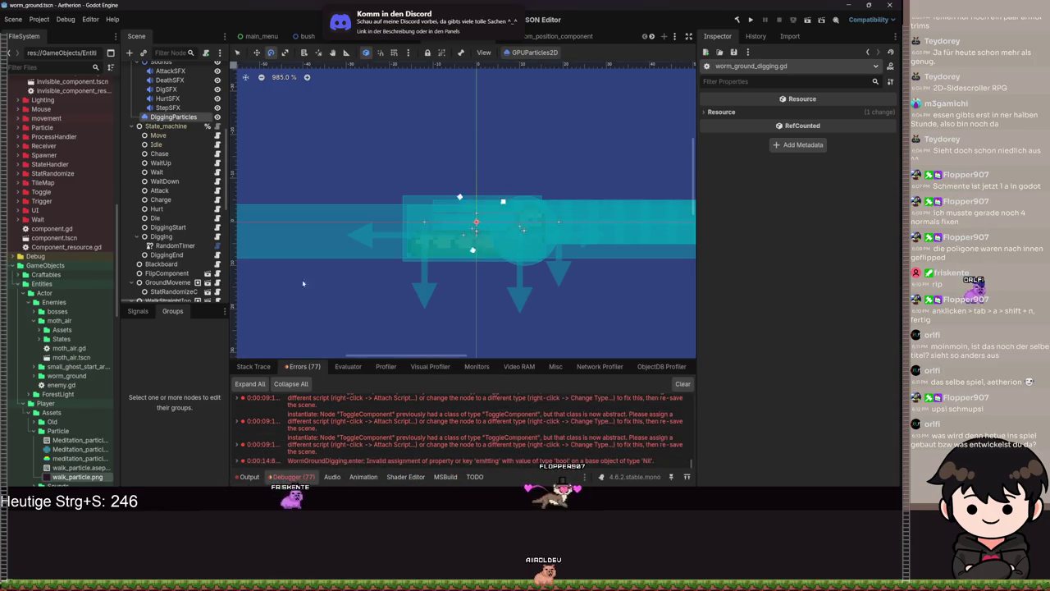
- Select the worm's Blackboard node and bring up the picker for its Digging Particles slot
scroll(176, 205, "down", 3)
left_click(160, 178)
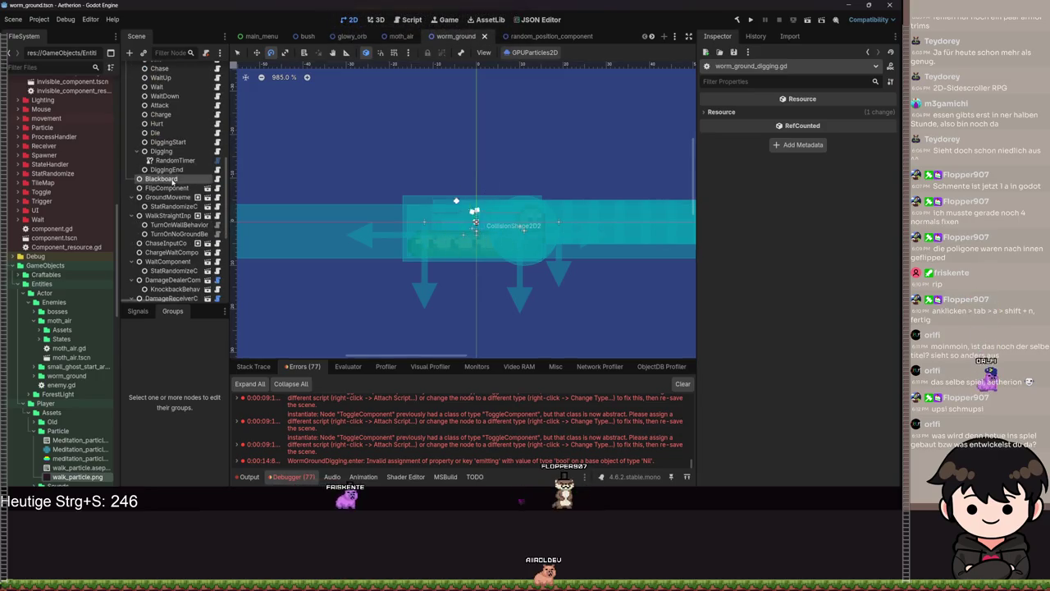
left_click(835, 453)
- Assign DiggingParticles to the slot, run the game, and load a save in a maximized window
double_click(426, 162)
key("F5")
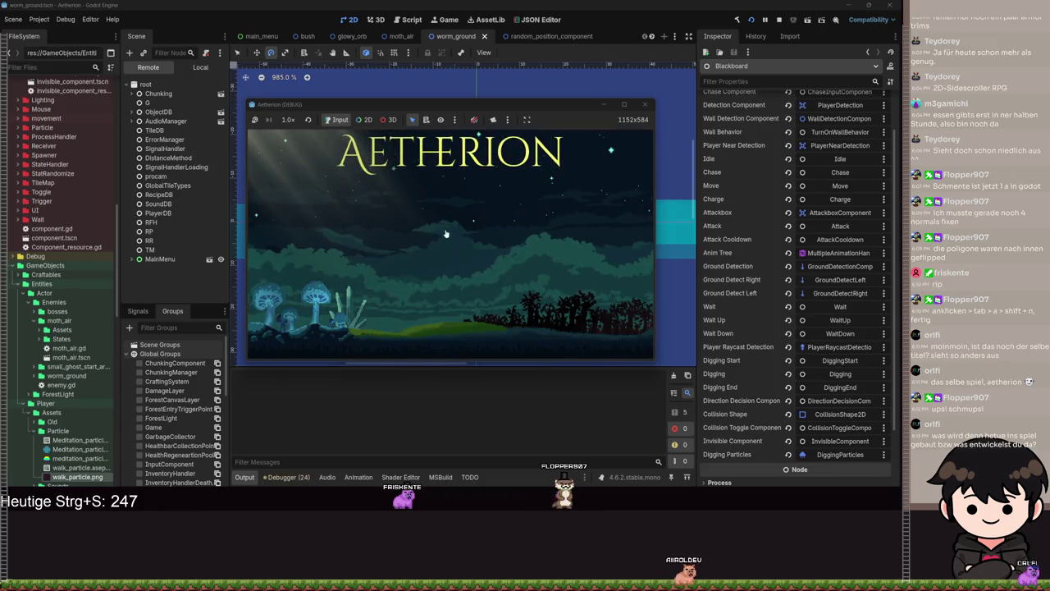
left_click(458, 238)
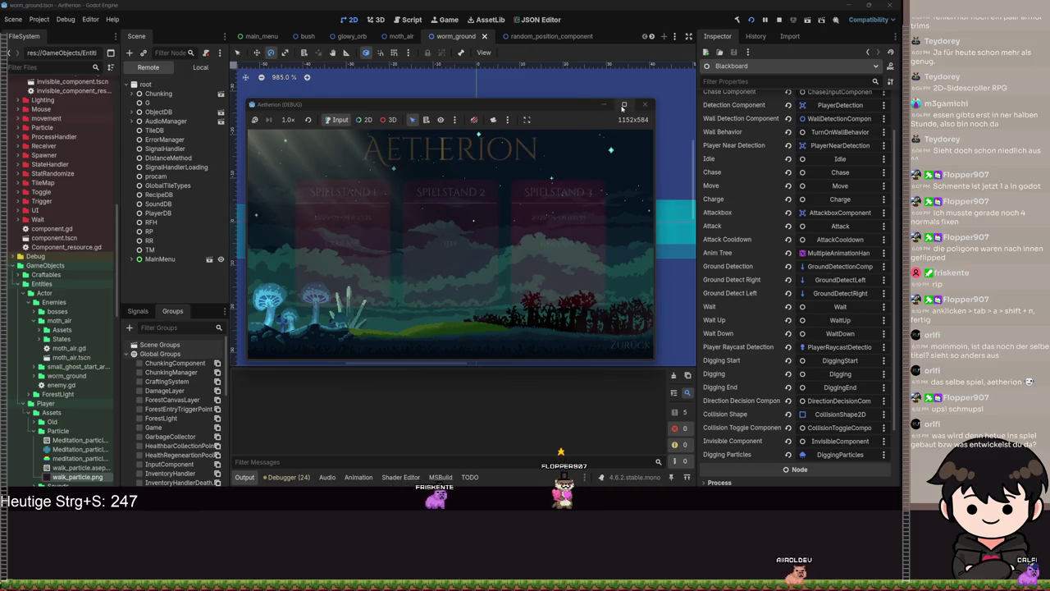
mouse_move(625, 108)
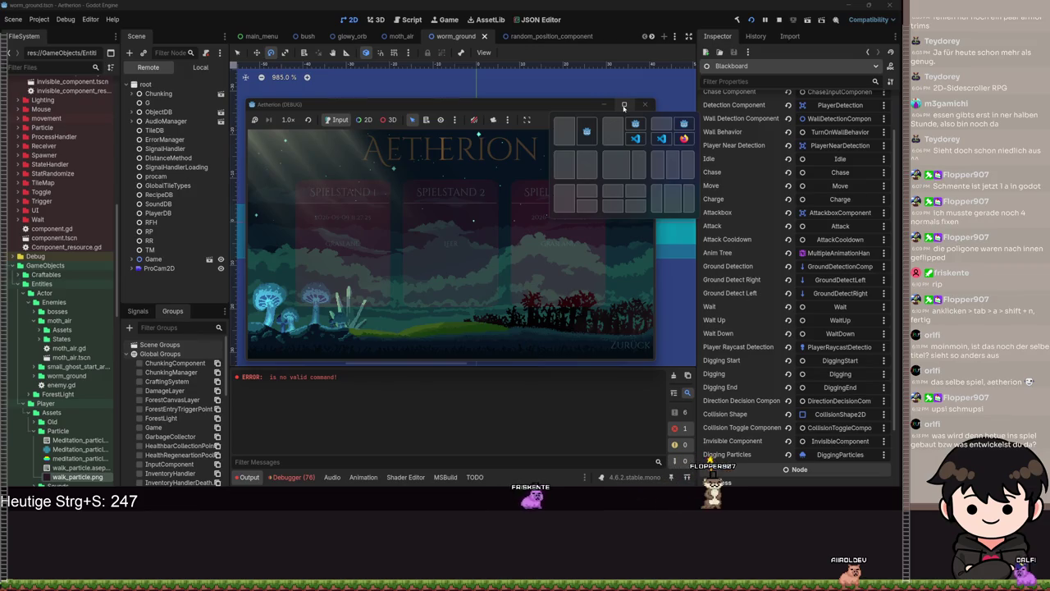
left_click(624, 108)
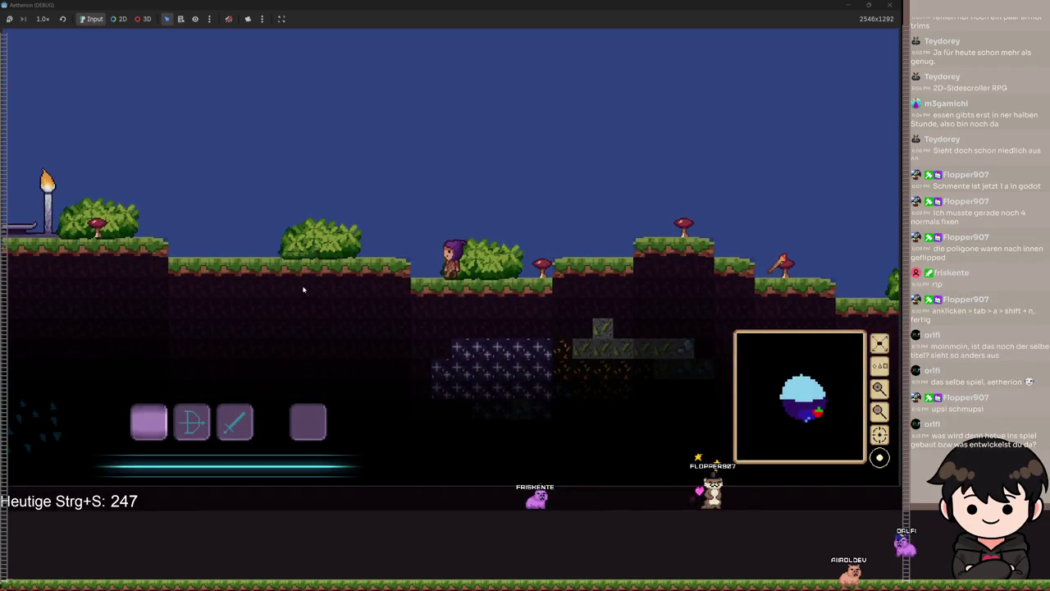
- Run and jump right through the level, picking up a torch and an item
key("d")
key("space")
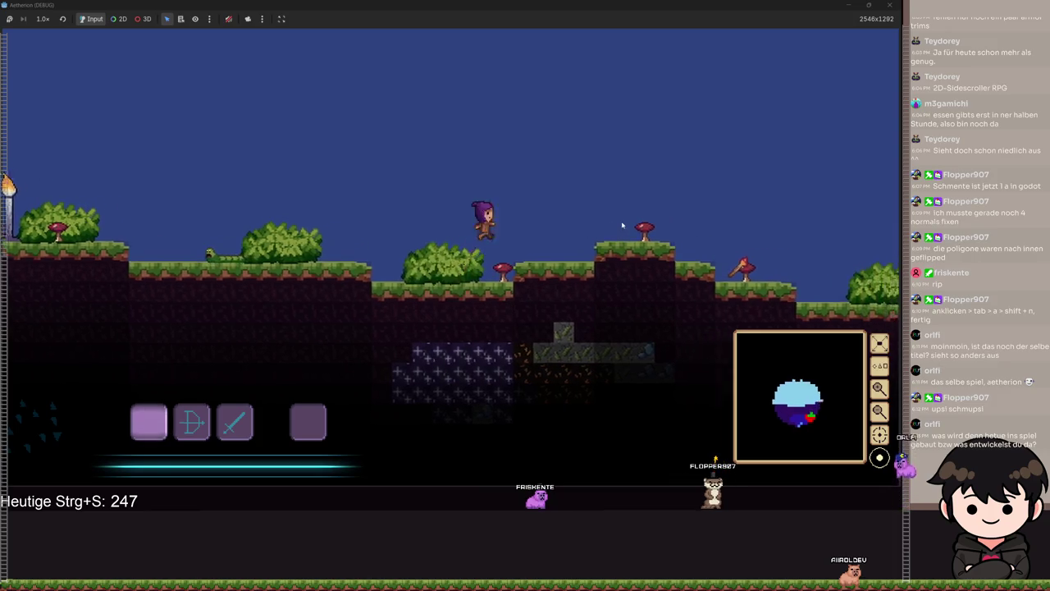
key("a")
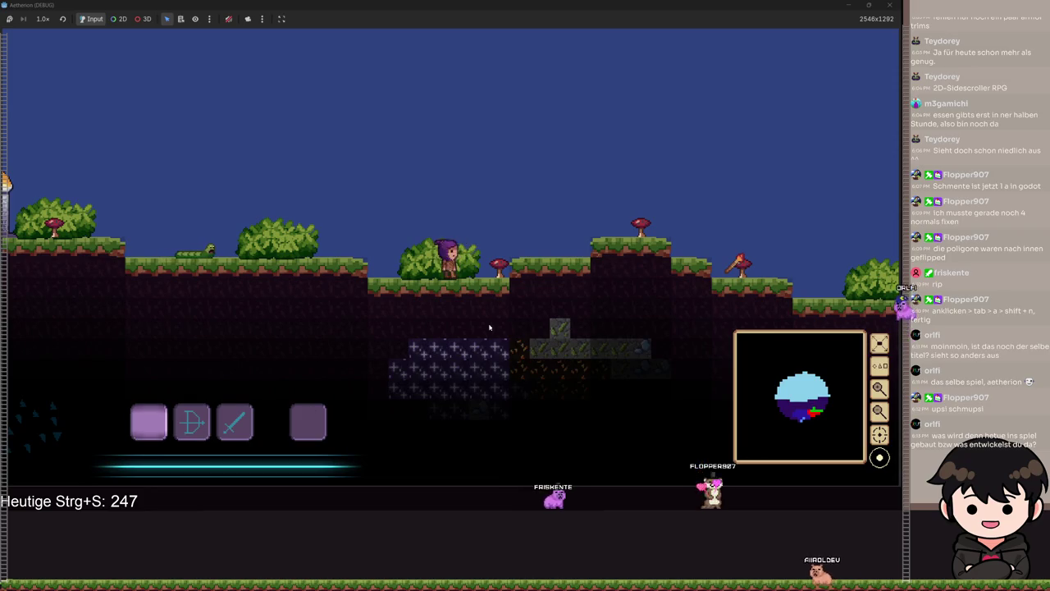
key("d")
key("space")
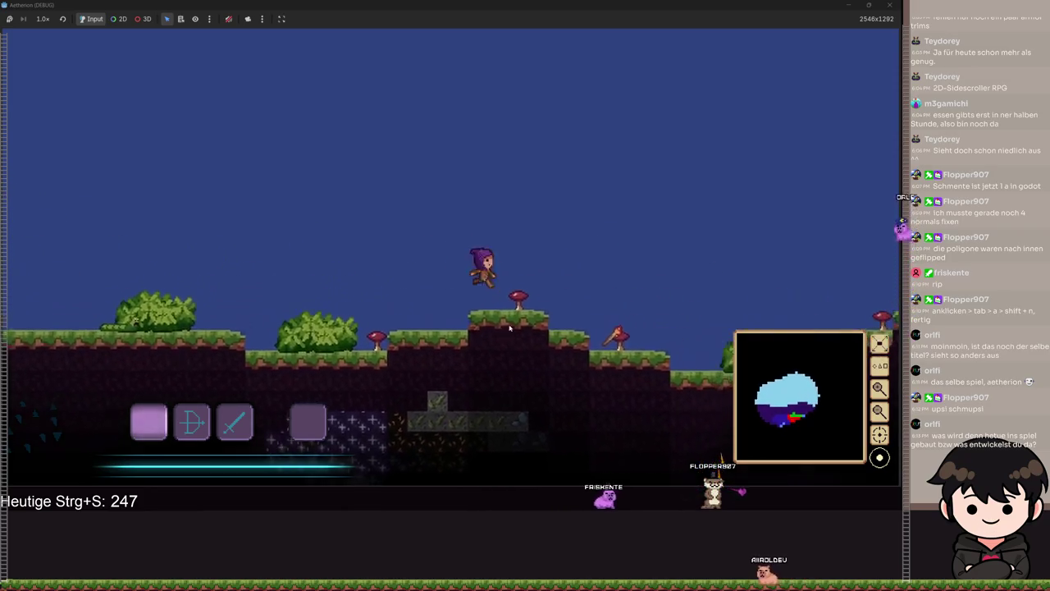
key("d")
key("space")
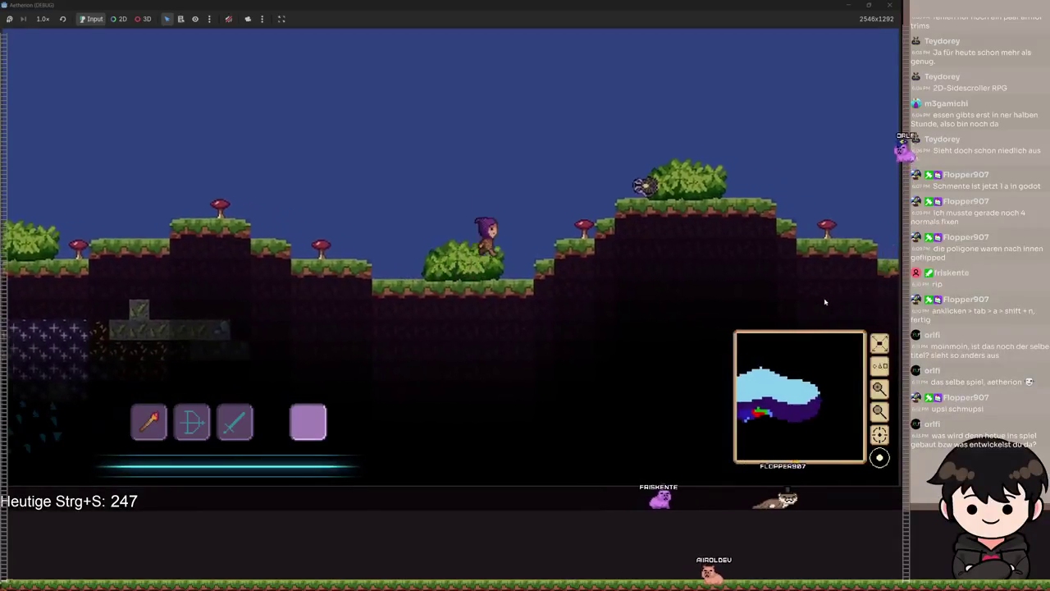
key("d")
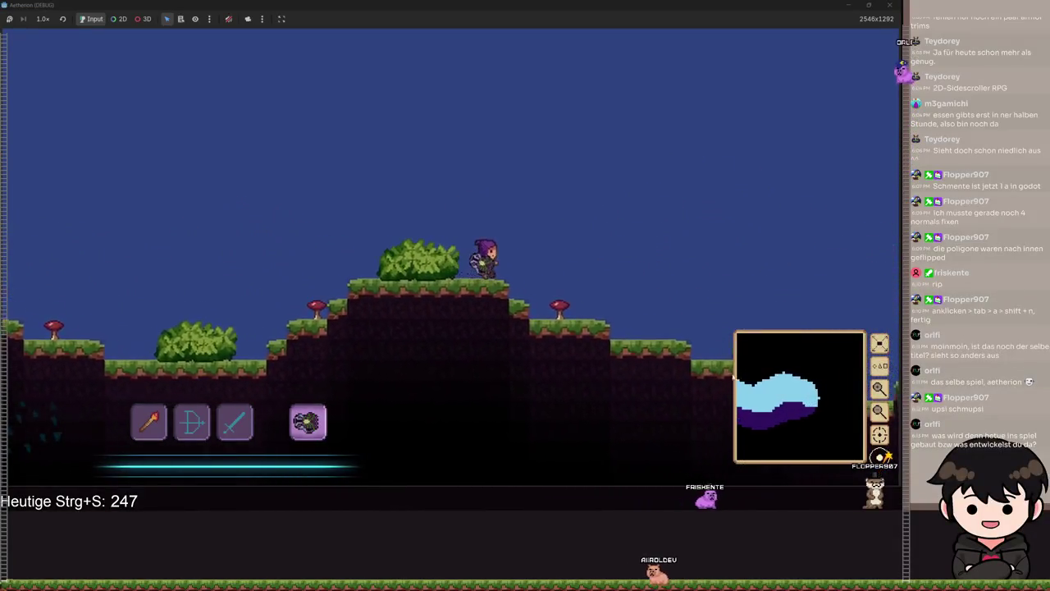
key("d")
key("space")
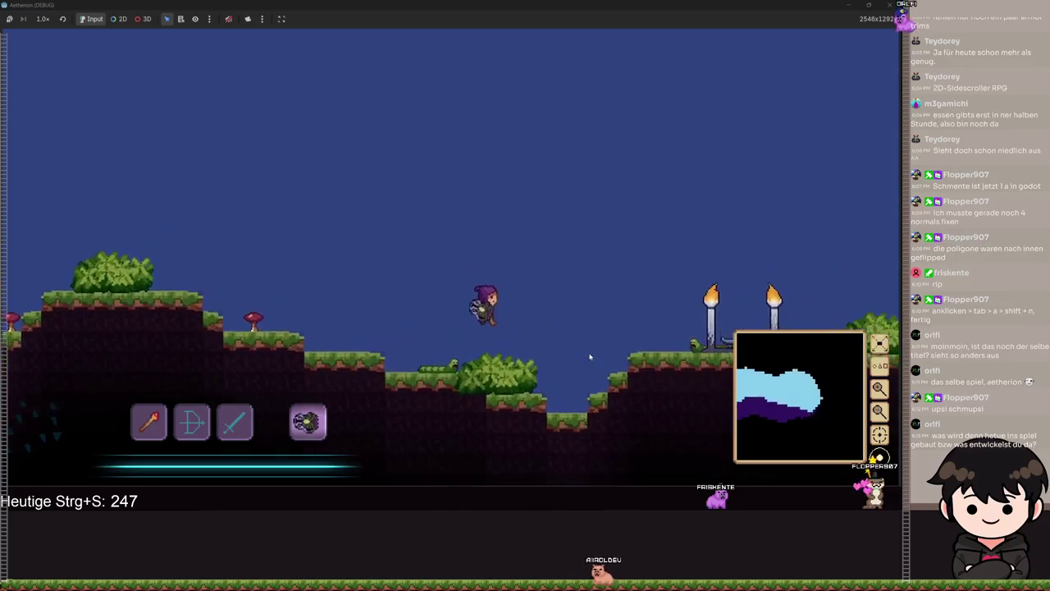
key("d")
key("space")
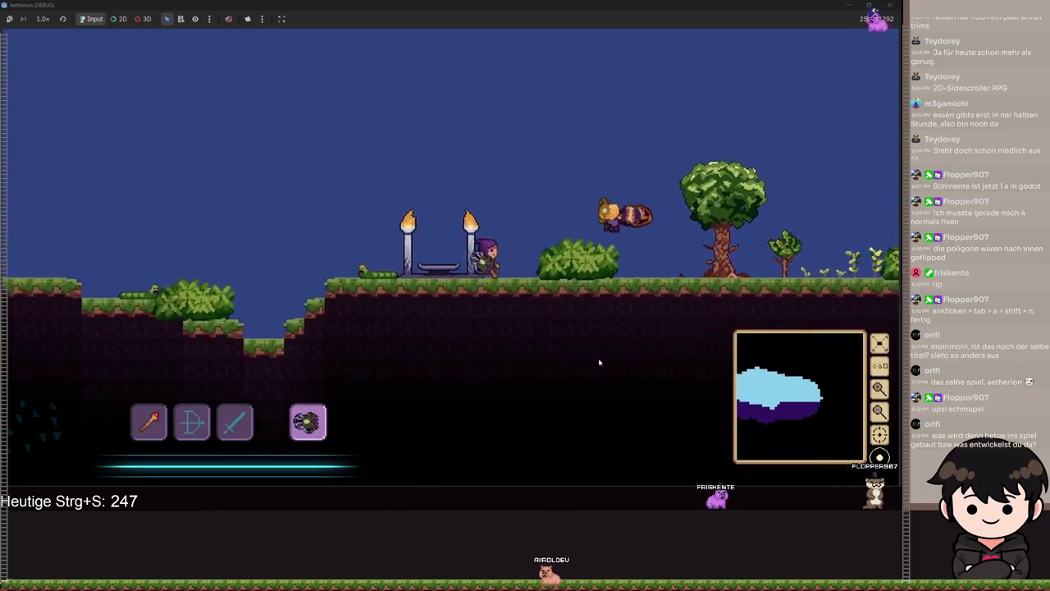
key("d")
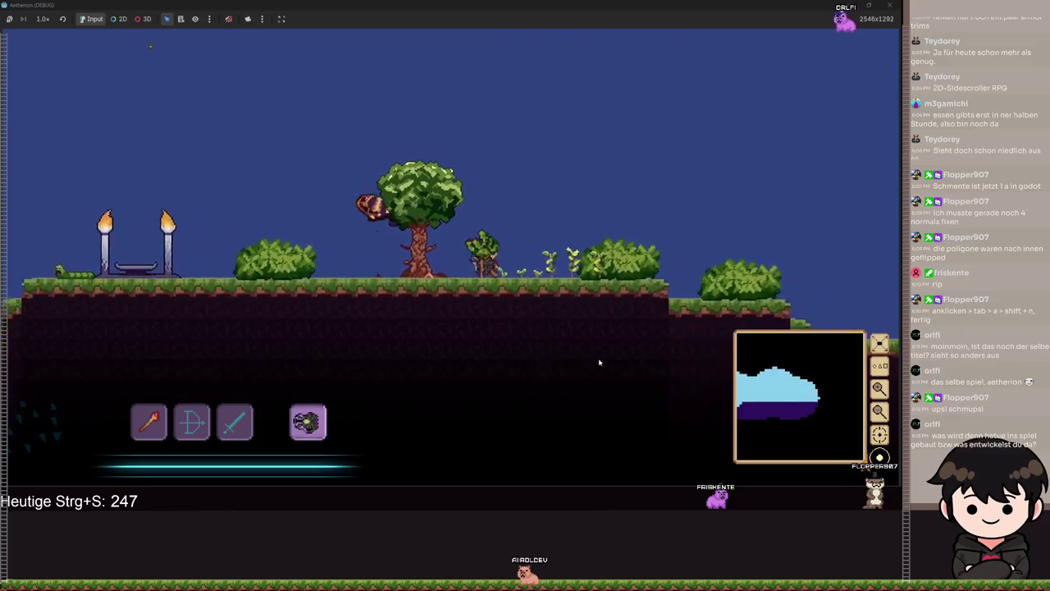
- Move across the ledges near the worm enemies, then quit to the title screen via Verlassen
key("d")
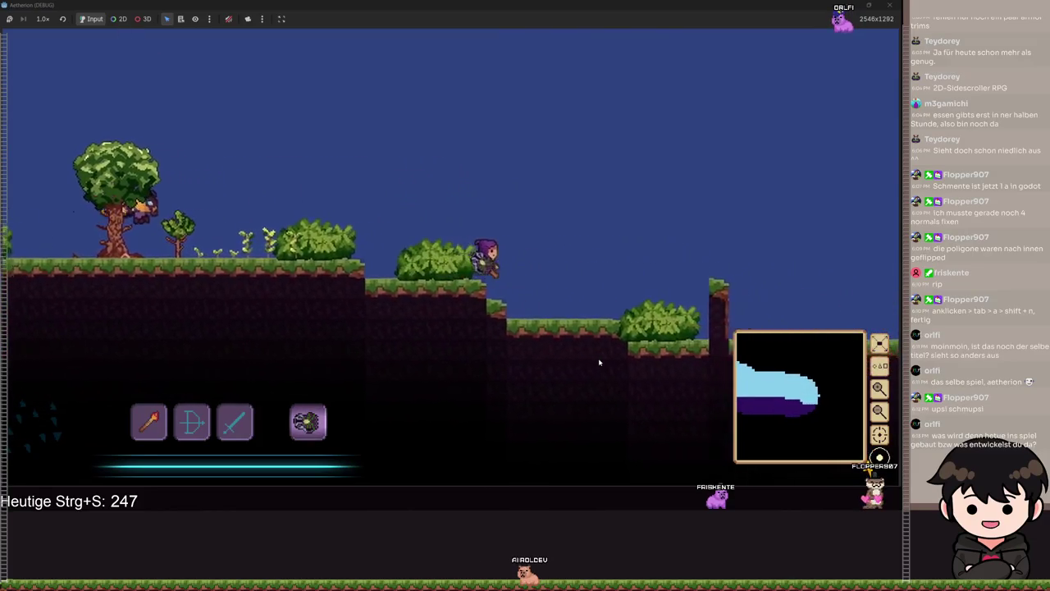
key("d")
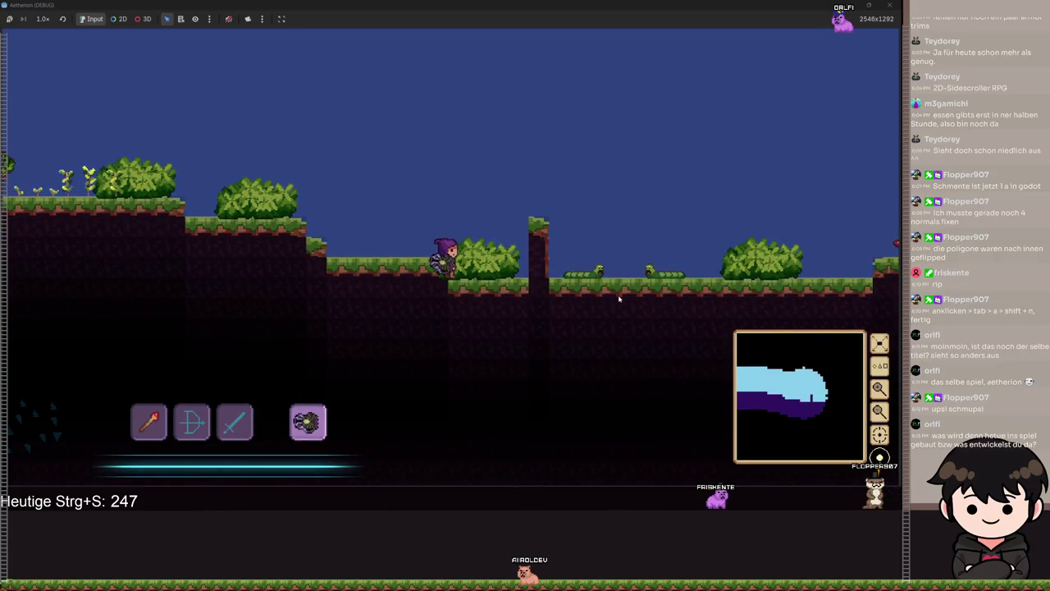
key("space")
key("d")
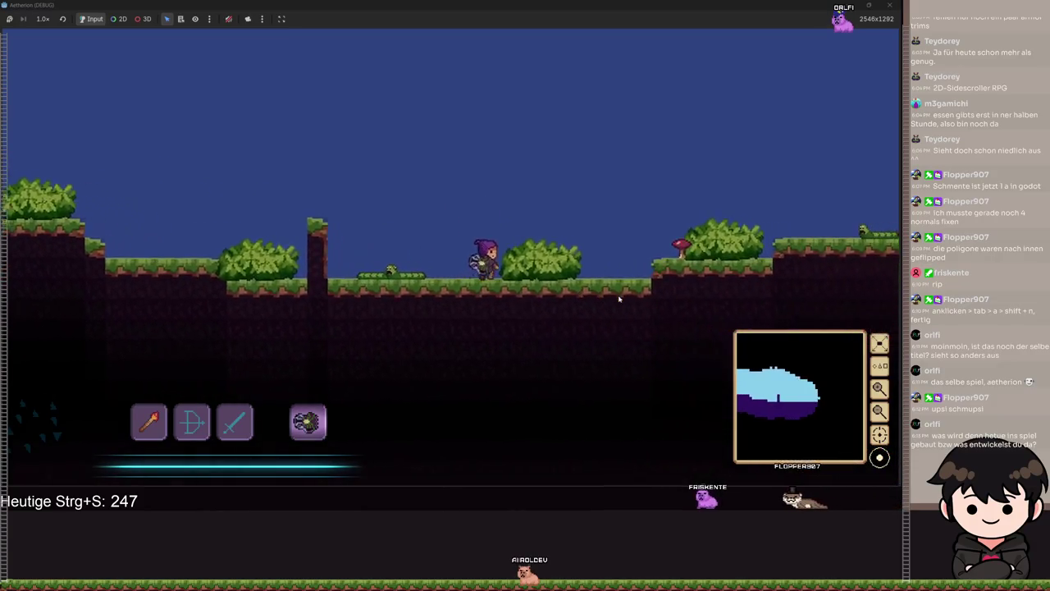
key("d")
key("space")
key("d")
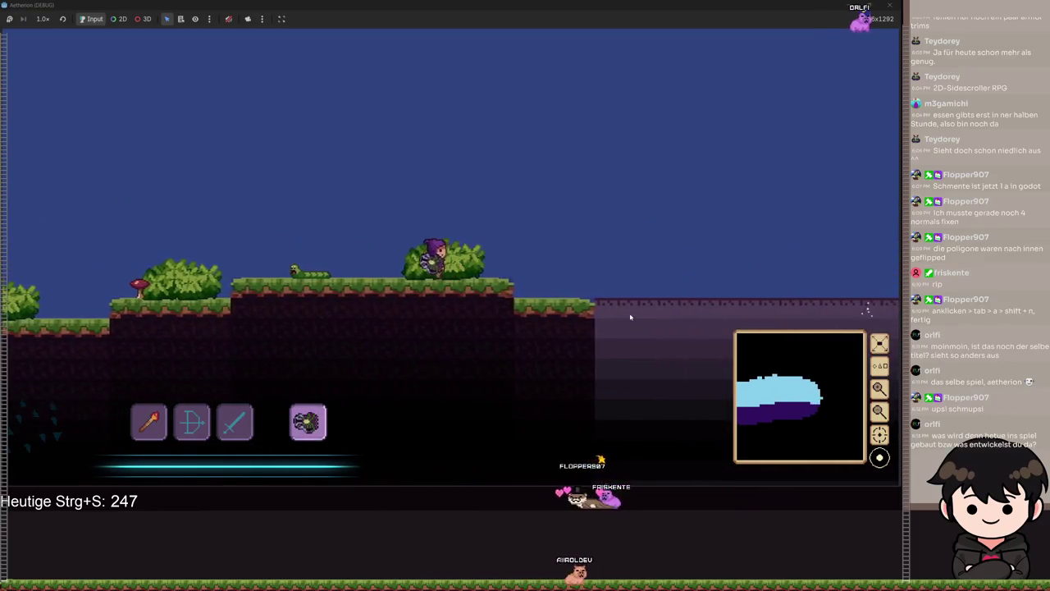
key("a")
key("d")
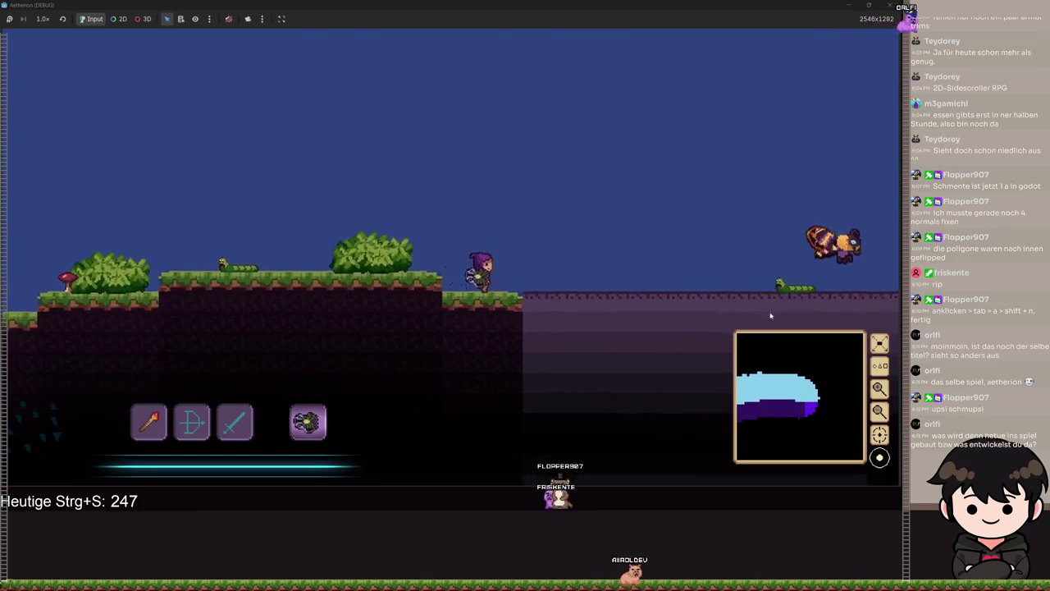
key("a")
key("space")
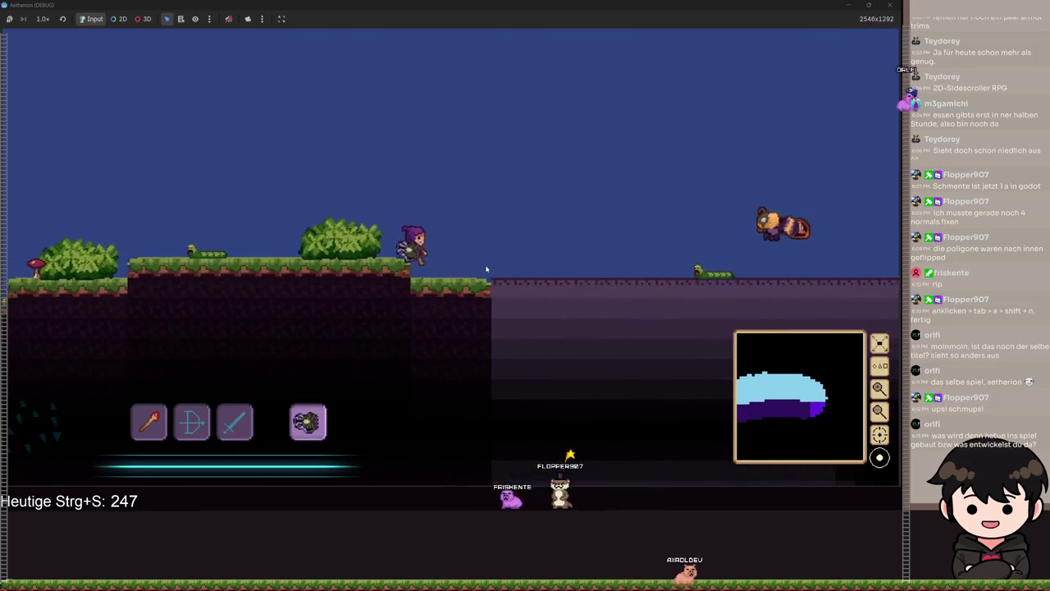
key("a")
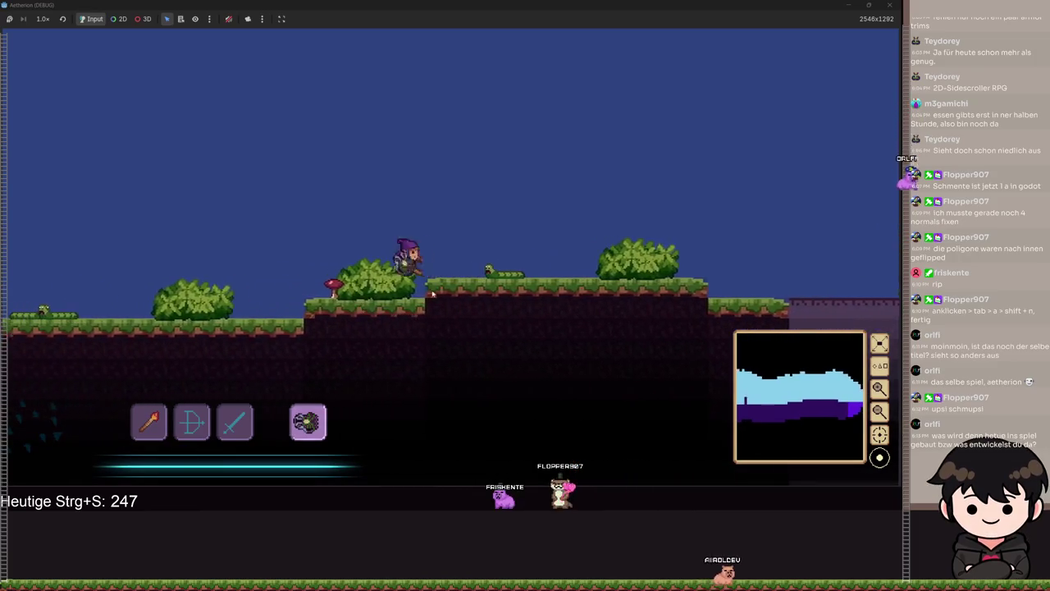
key("a")
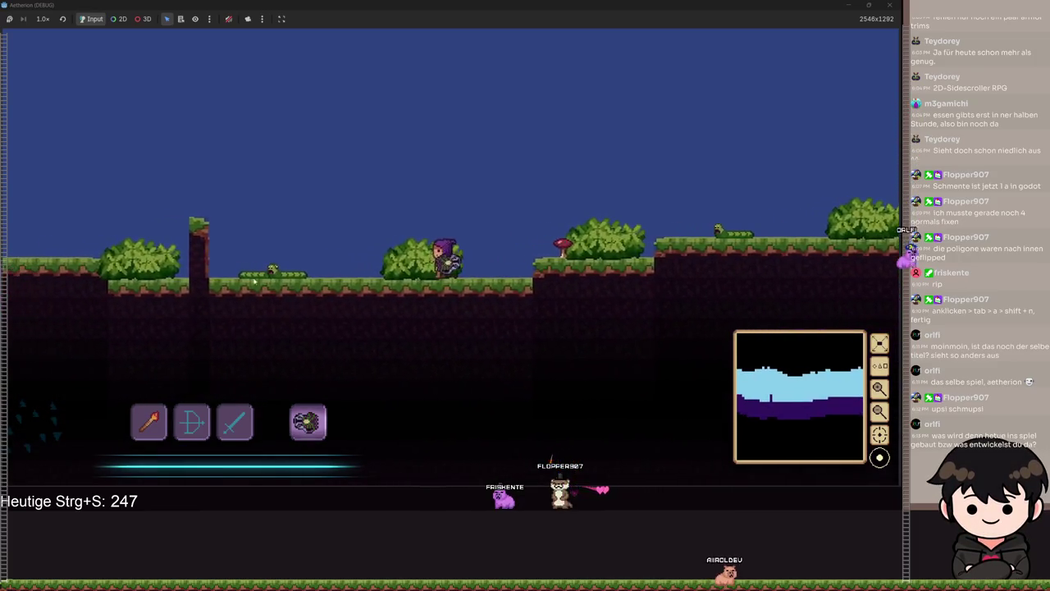
key("a")
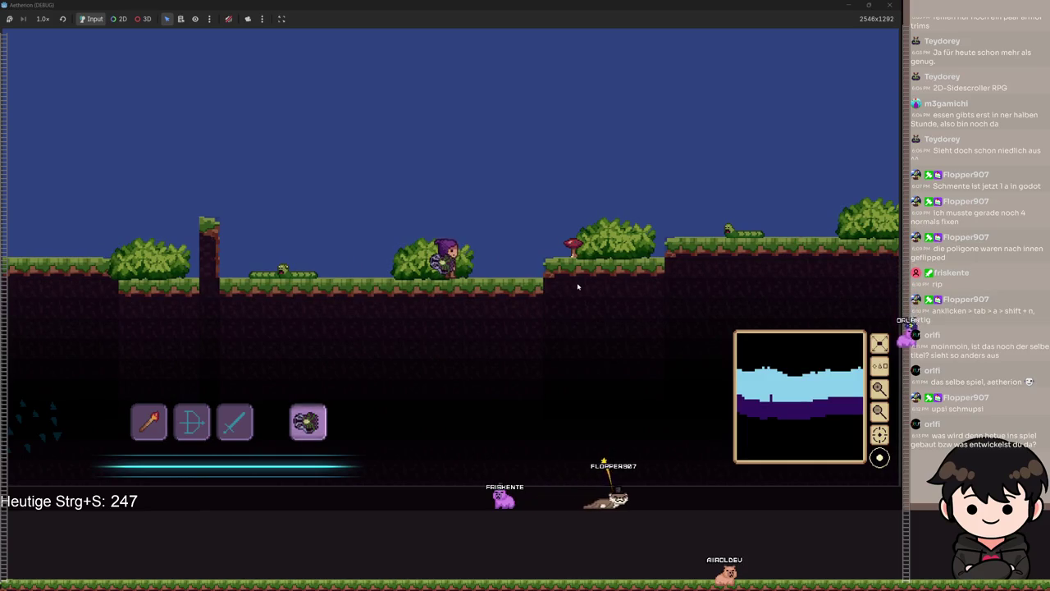
key("Escape")
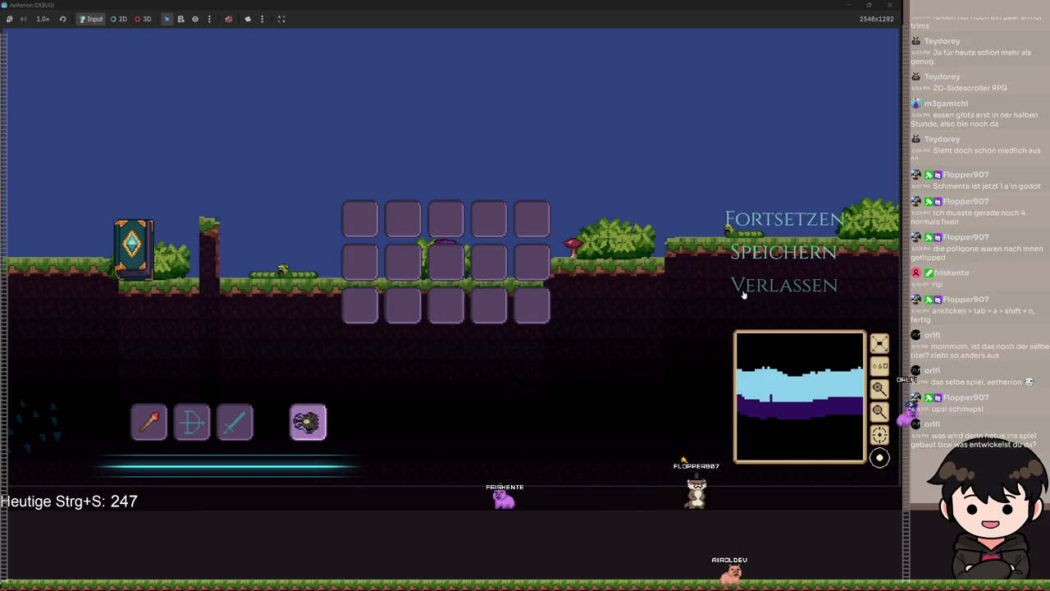
left_click(783, 285)
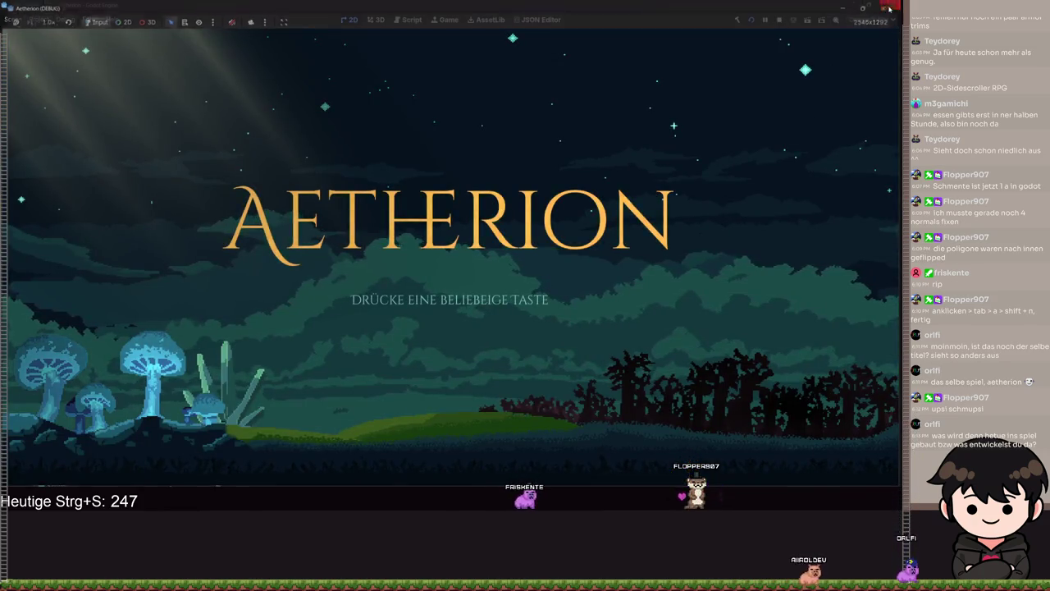
- Close the game and select the DiggingParticles node in the Scene tree
left_click(890, 5)
scroll(763, 285, "up", 2)
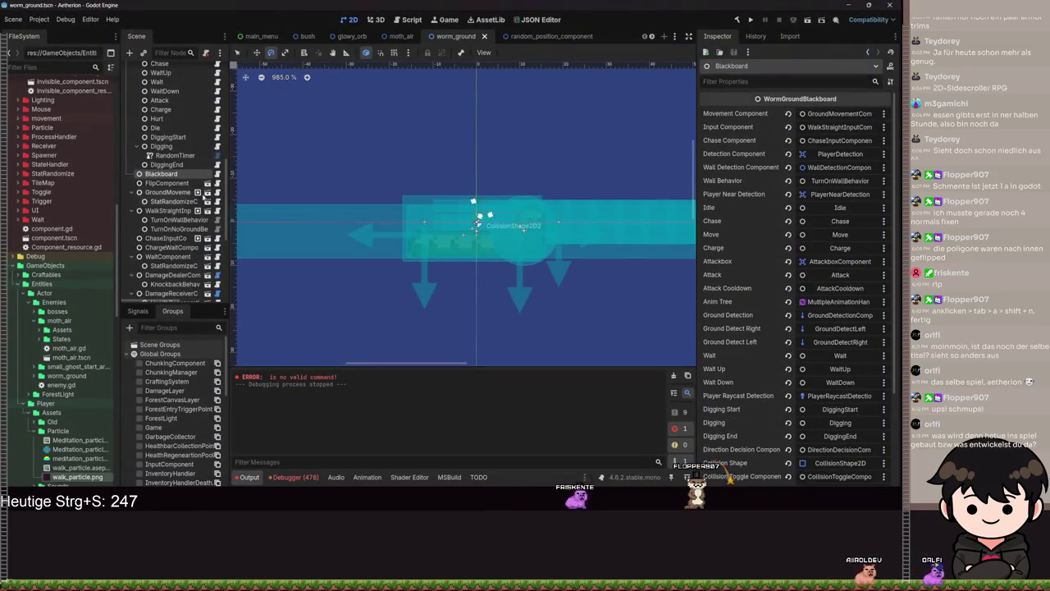
scroll(176, 205, "down", 5)
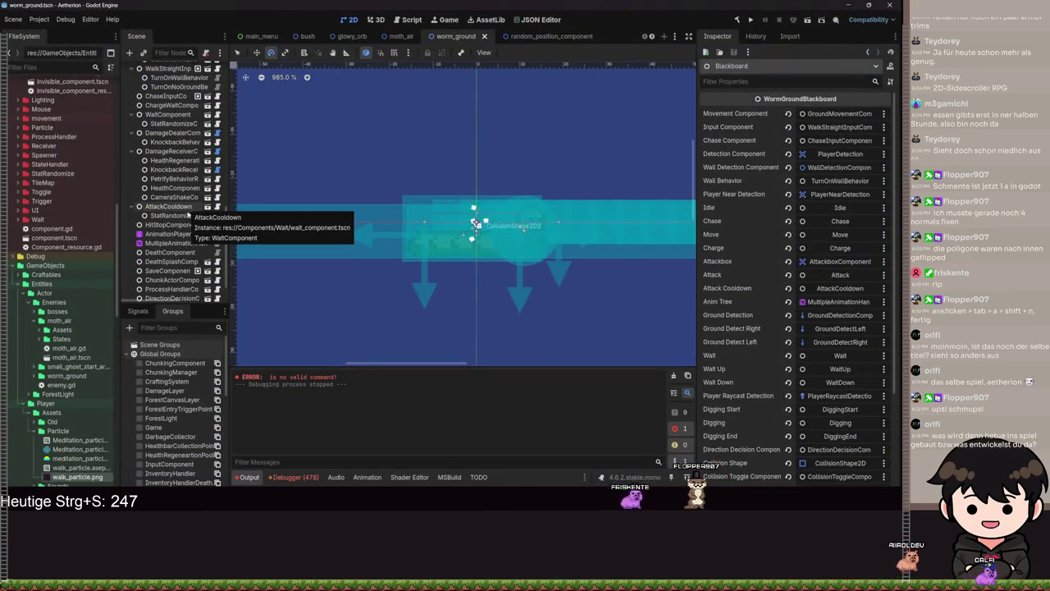
scroll(188, 209, "down", 10)
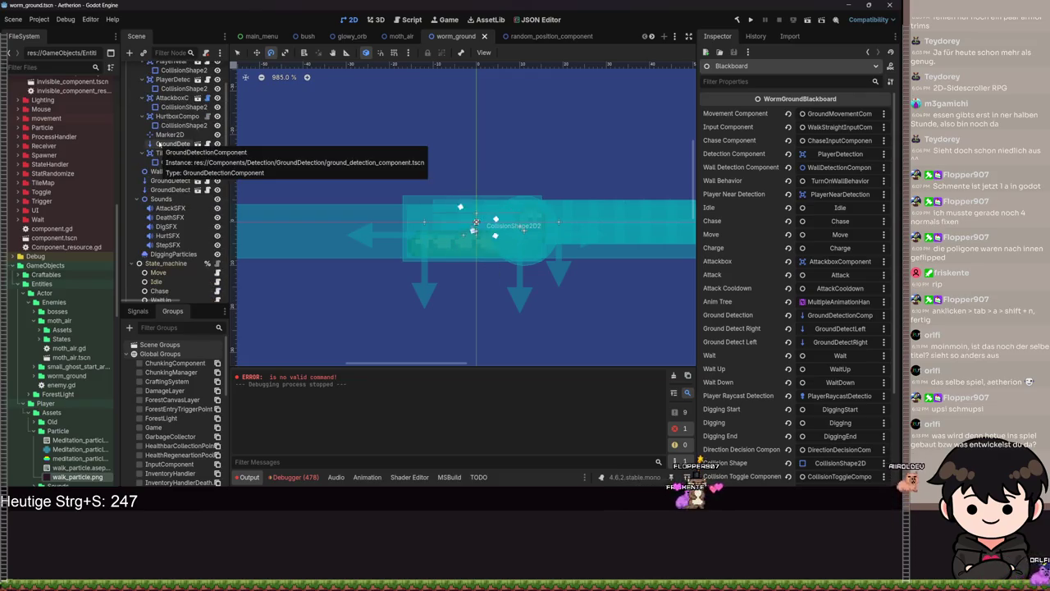
left_click(173, 254)
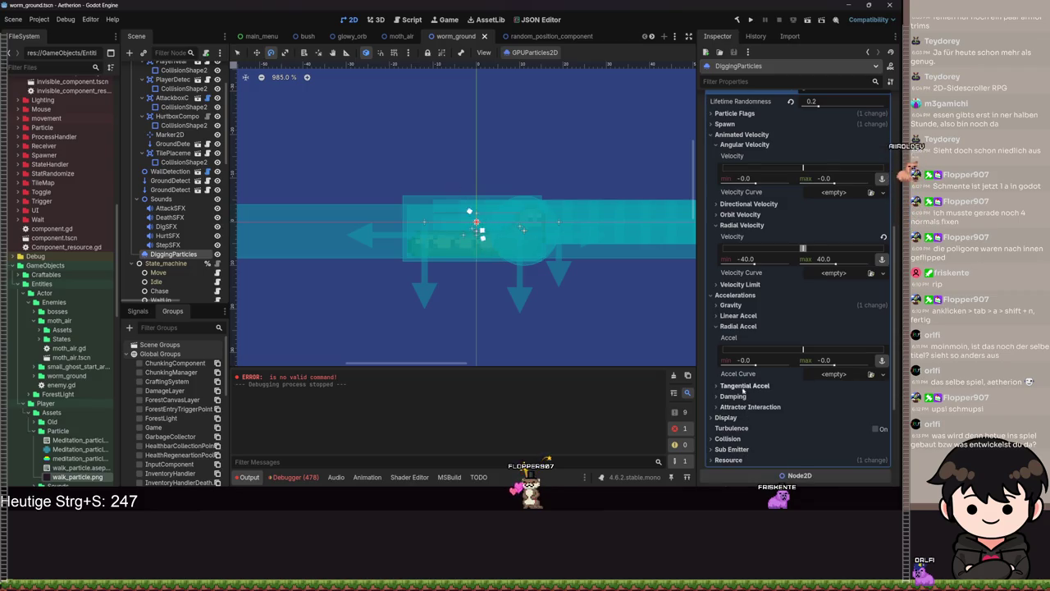
- Set the DiggingParticles angular velocity range to -720 through 720
left_click(737, 285)
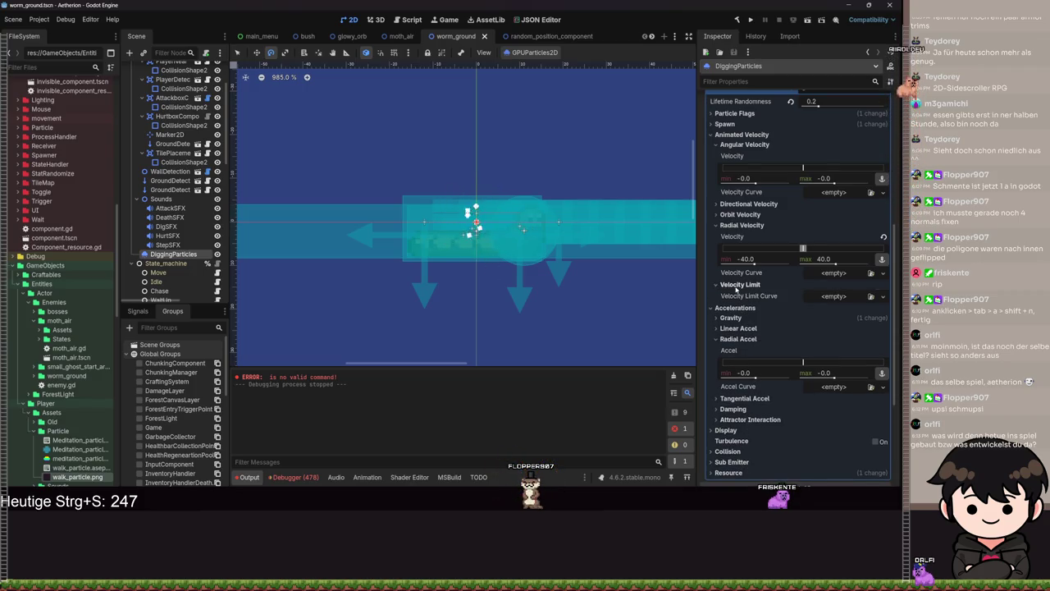
left_click(739, 285)
left_click(730, 215)
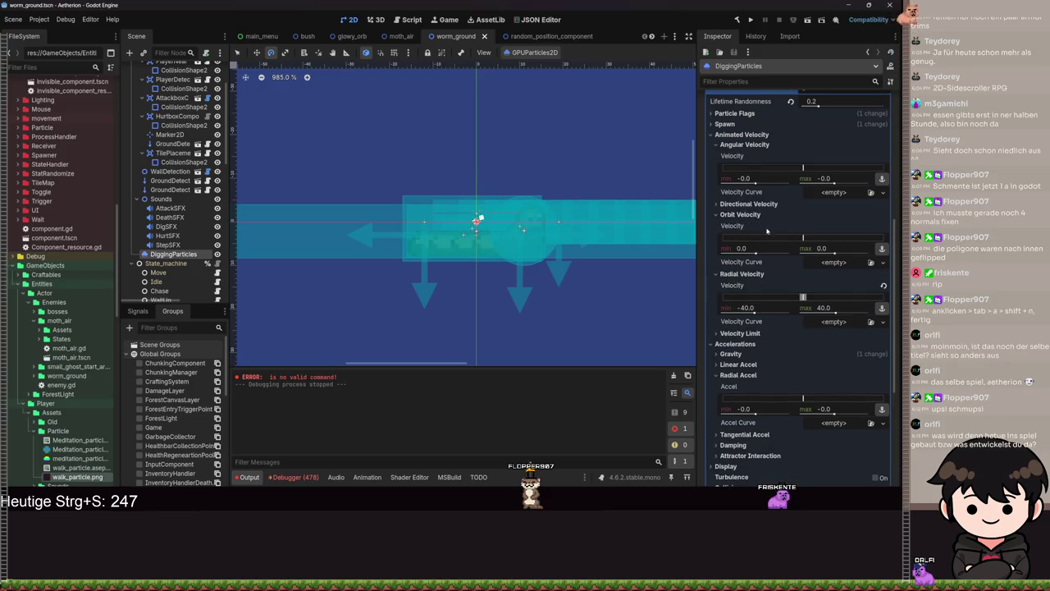
scroll(475, 255, "up", 6)
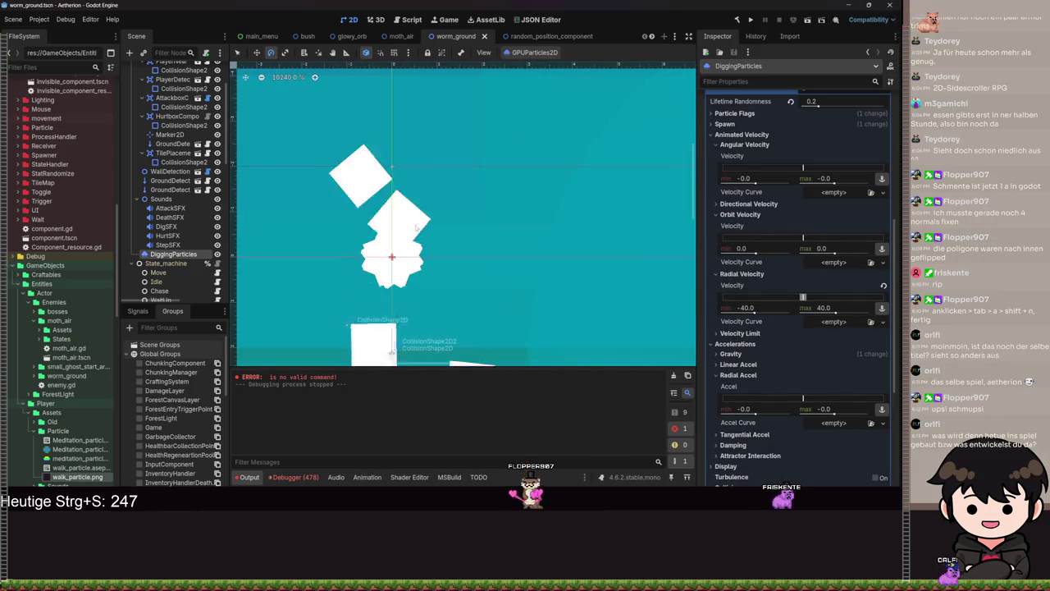
left_click_drag(475, 255, 538, 193)
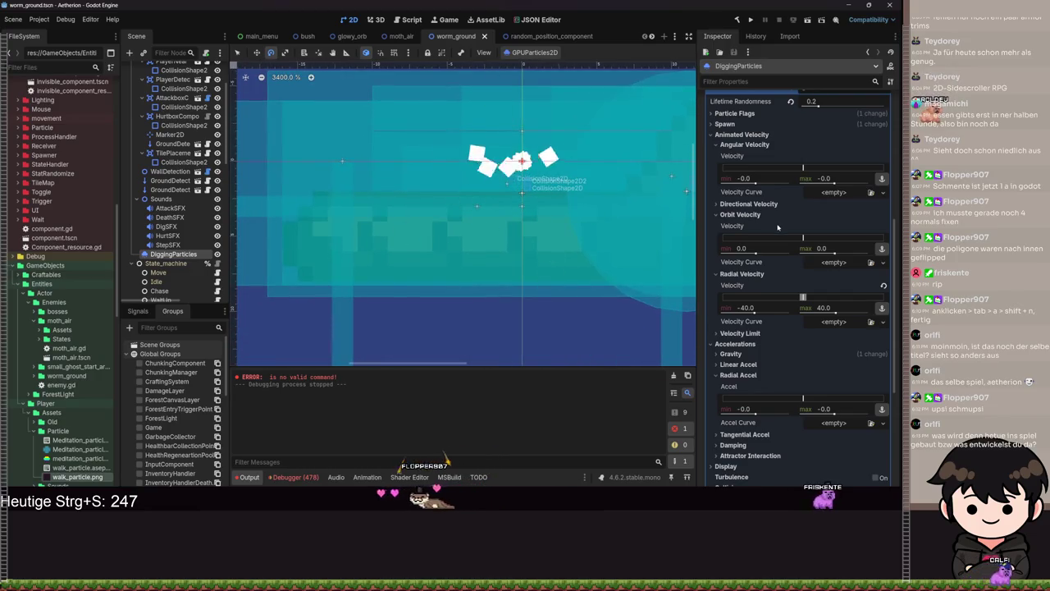
scroll(748, 291, "up", 3)
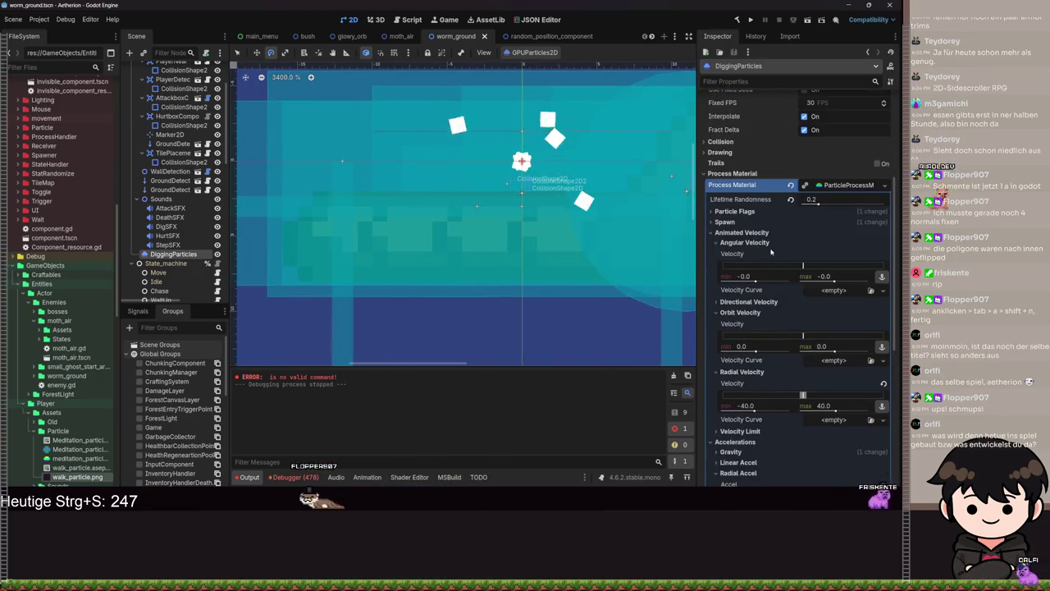
mouse_move(756, 282)
left_mouse_down()
mouse_move(790, 282)
mouse_move(704, 284)
left_mouse_up()
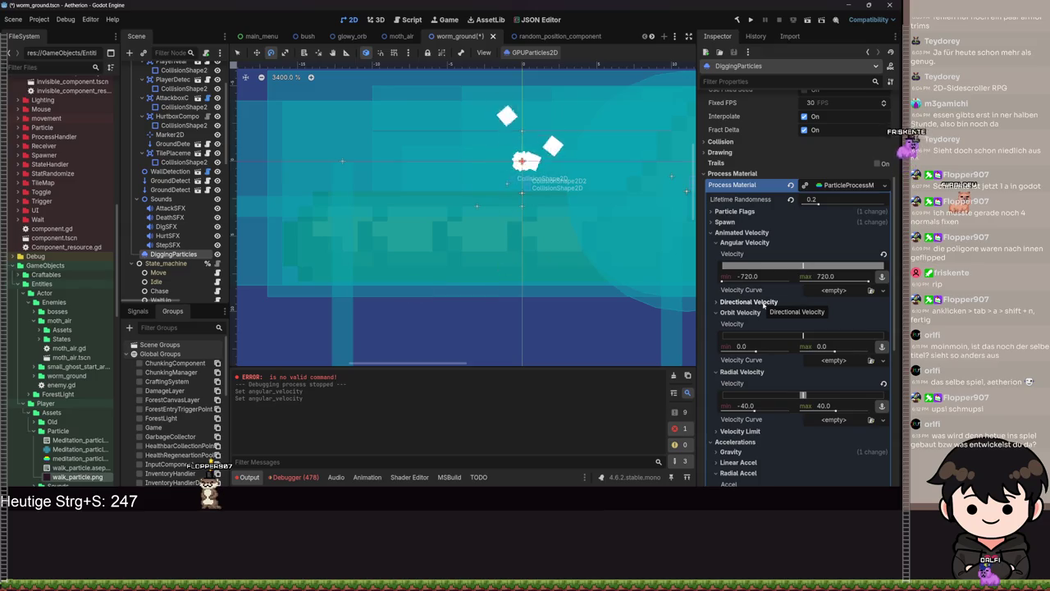
- Set directional velocity to -91.78 through 1.0 and revert orbit velocity to 0
left_click(749, 302)
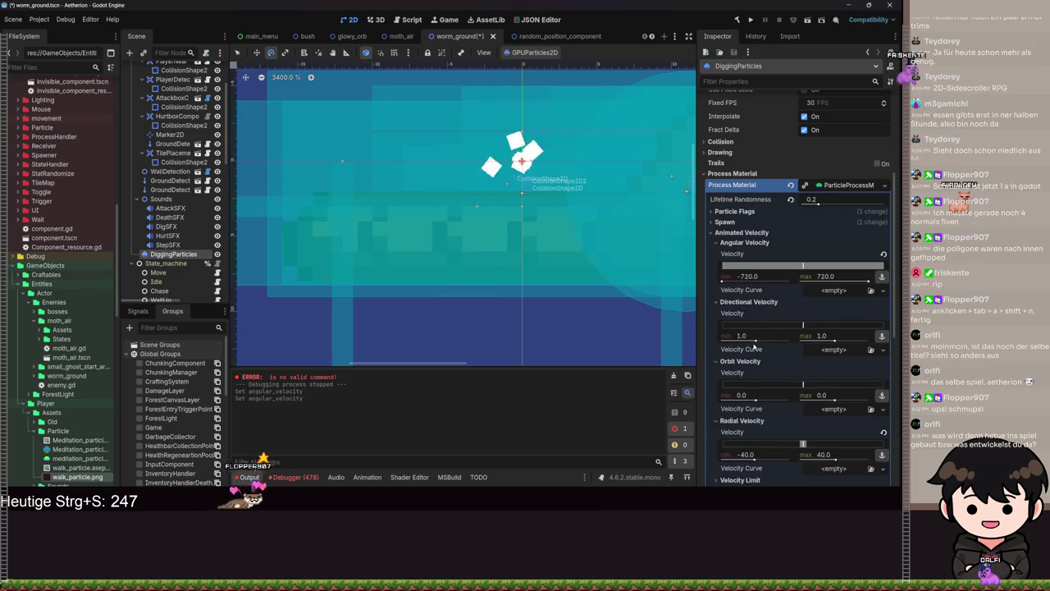
left_click_drag(756, 341, 750, 342)
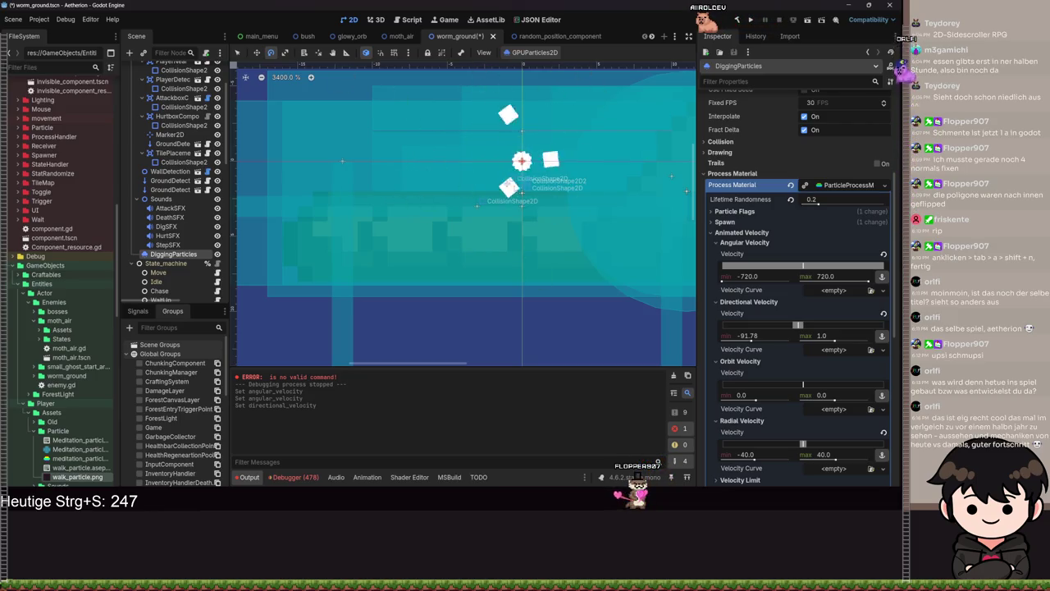
scroll(745, 314, "down", 3)
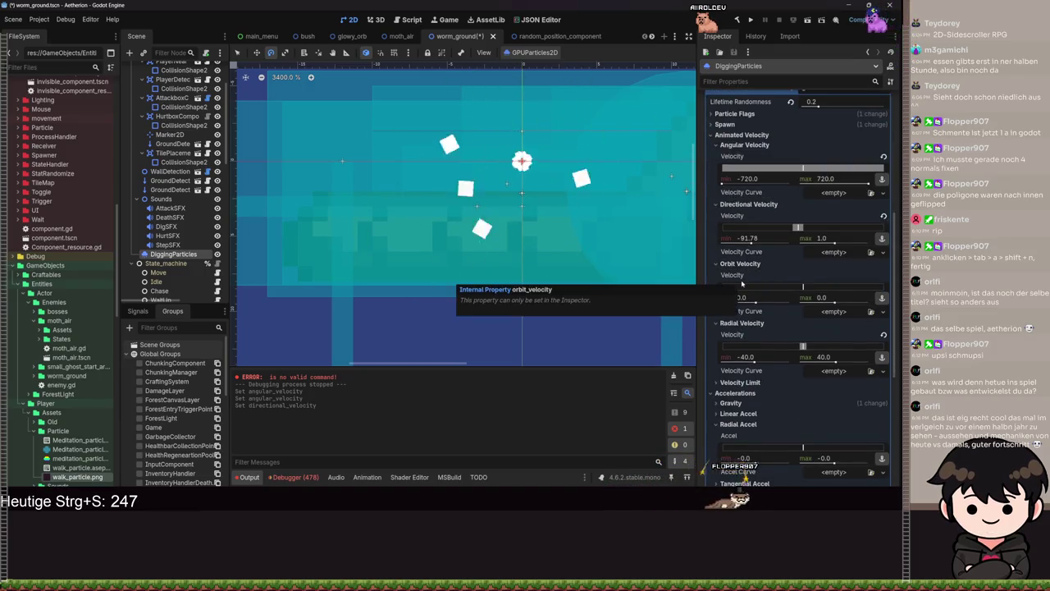
left_click_drag(592, 230, 516, 243)
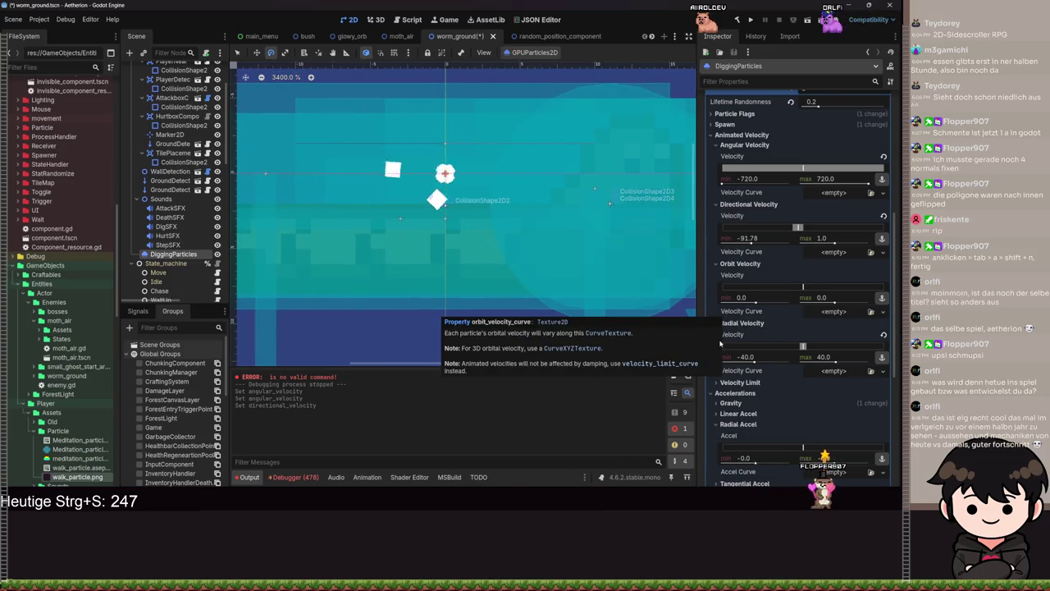
left_click_drag(762, 303, 721, 302)
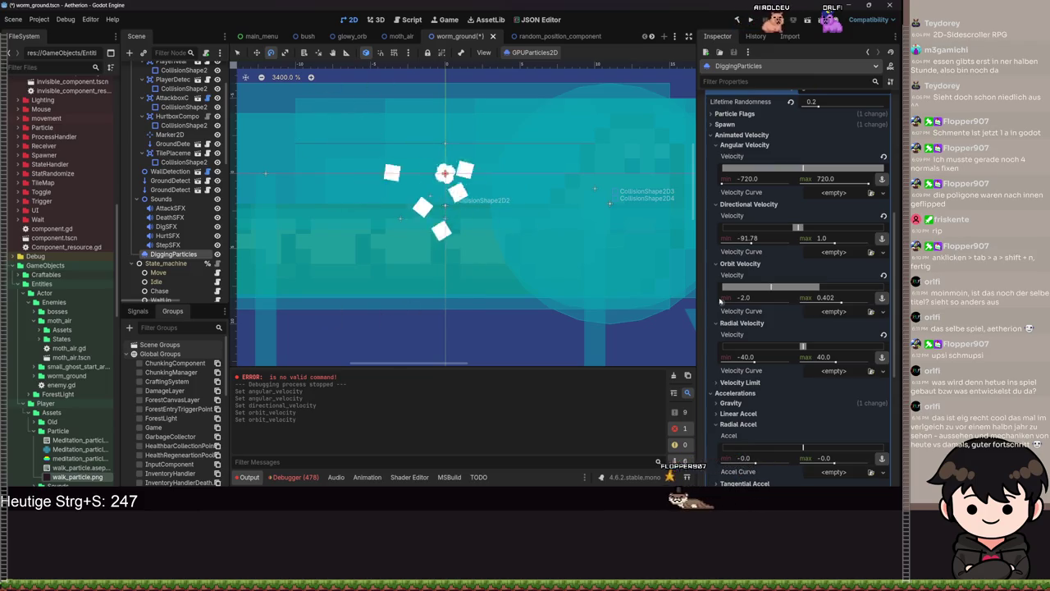
left_click(883, 276)
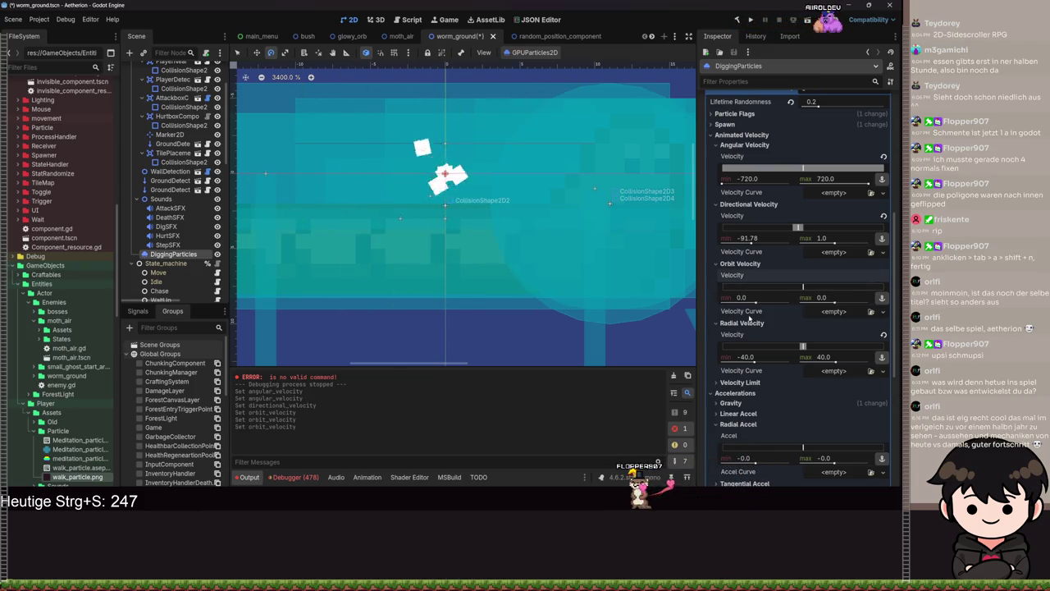
left_click(738, 263)
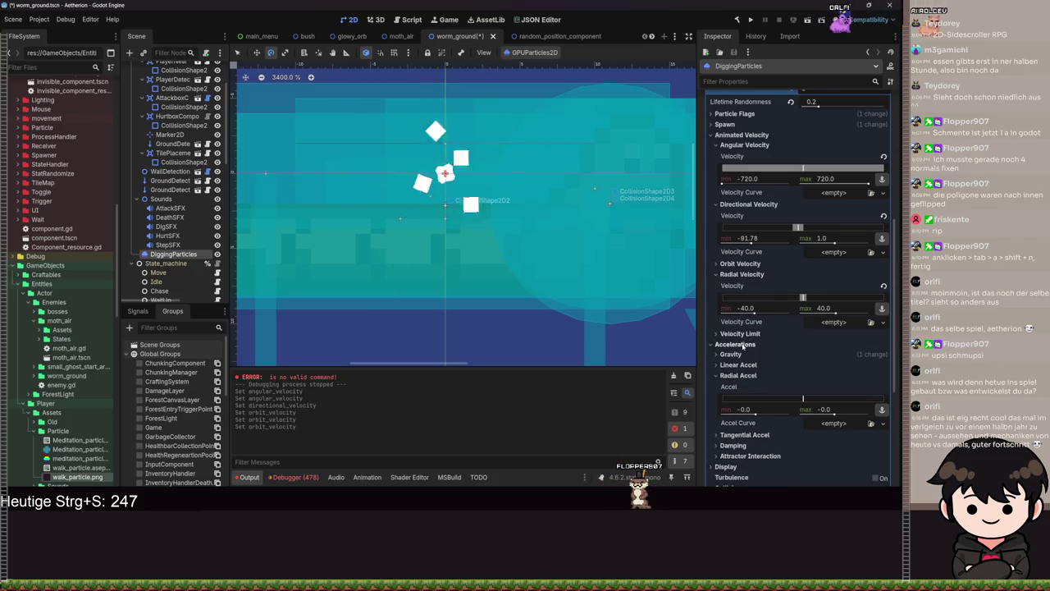
- Set both the radial acceleration minimum and maximum to 31.44
scroll(739, 246, "down", 5)
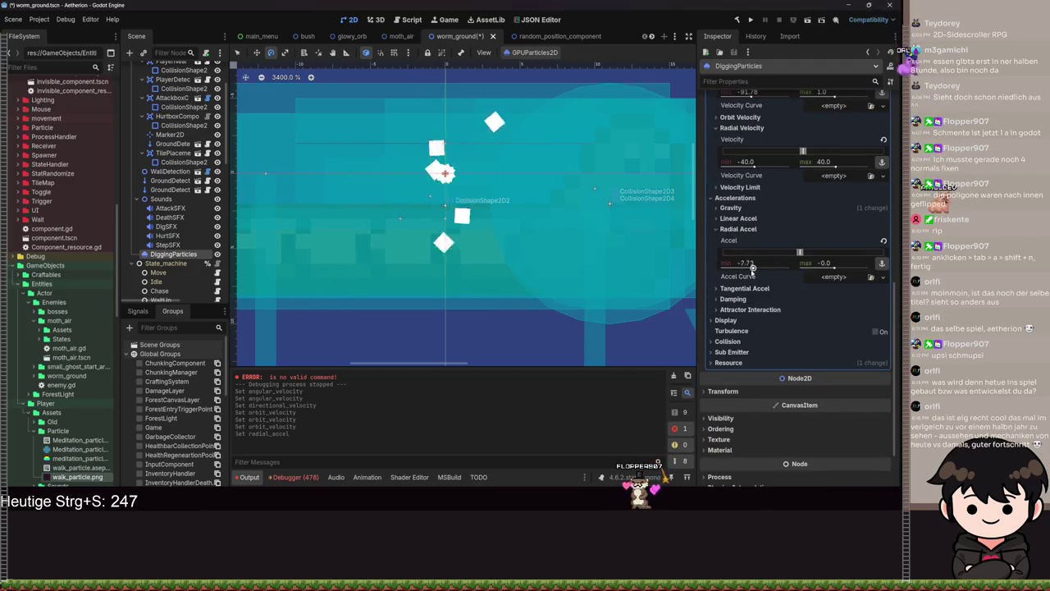
left_click_drag(748, 268, 789, 267)
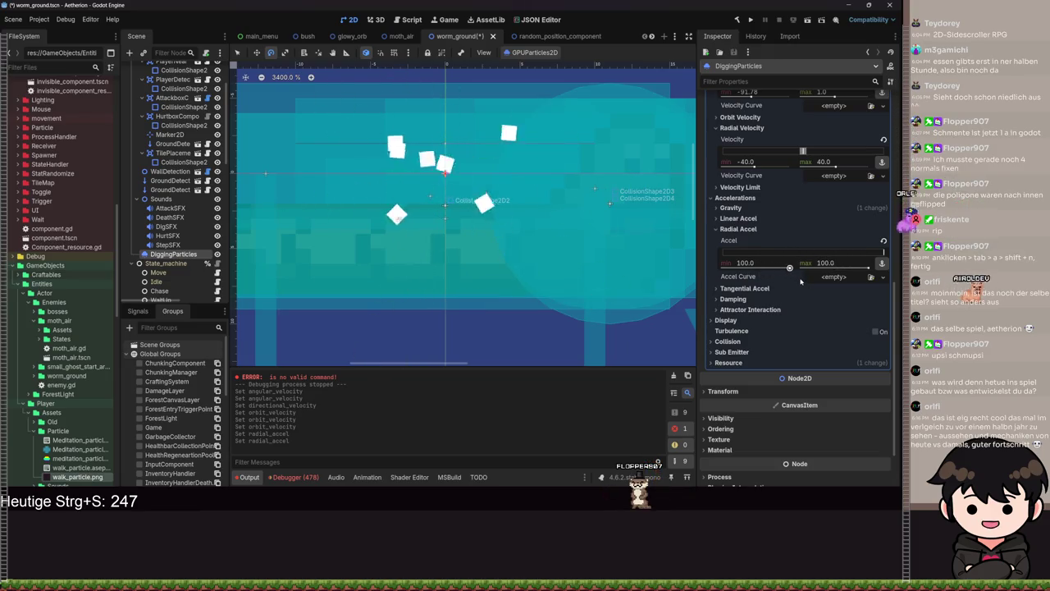
key("ctrl+z")
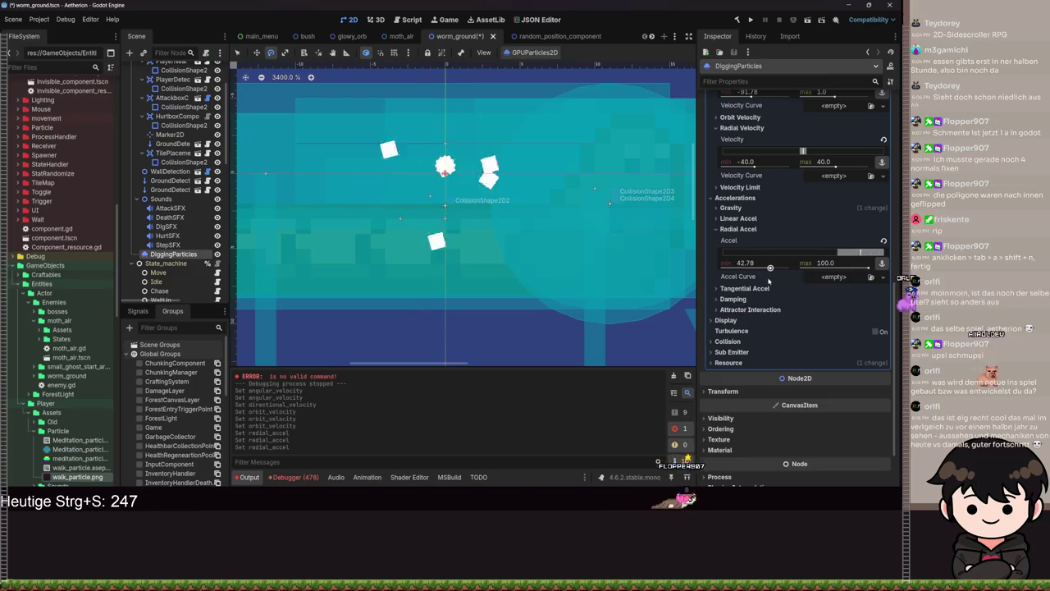
left_click_drag(868, 268, 845, 269)
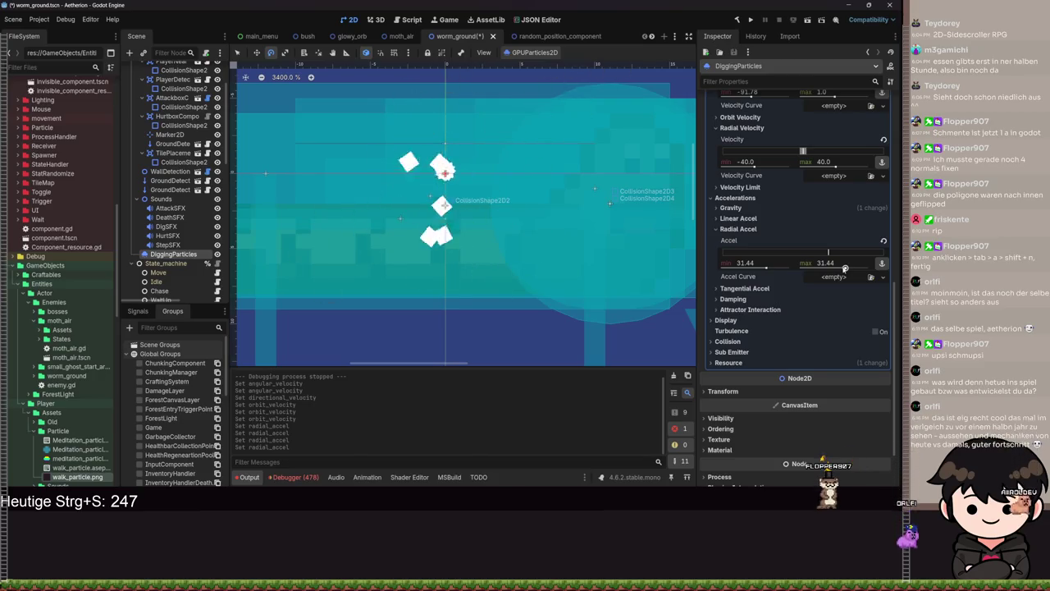
scroll(444, 164, "up", 1)
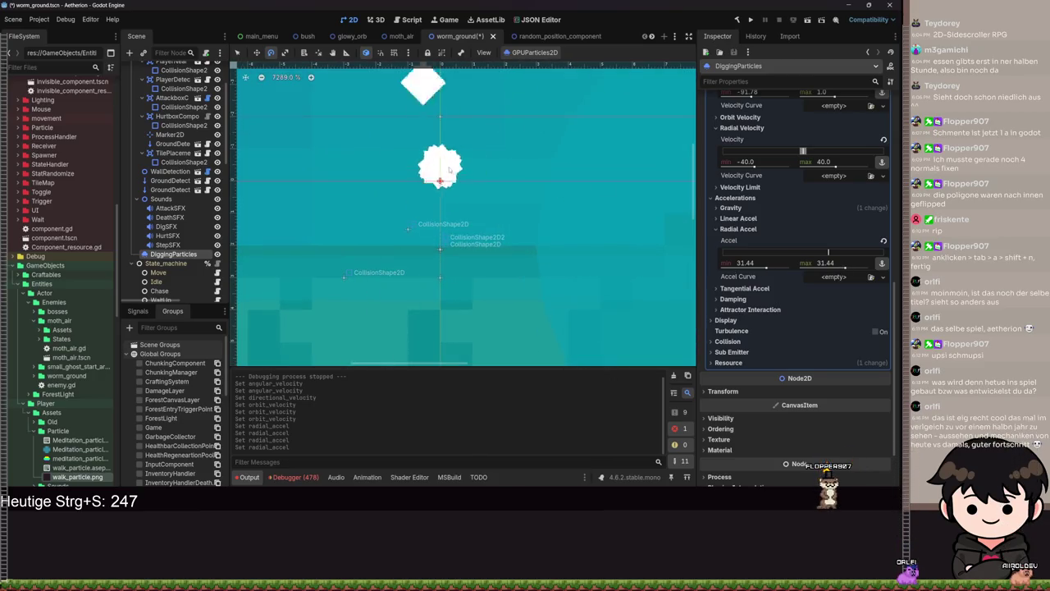
left_click(740, 219)
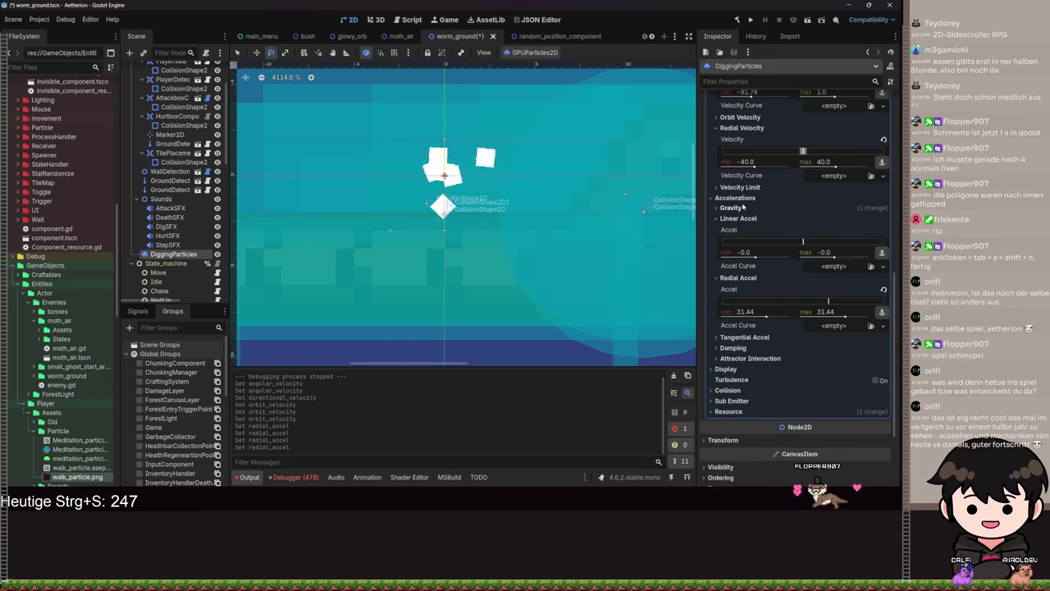
- Adjust the DiggingParticles gravity x, y and z values and save the worm_ground scene
left_click(743, 208)
type("1")
key("Return")
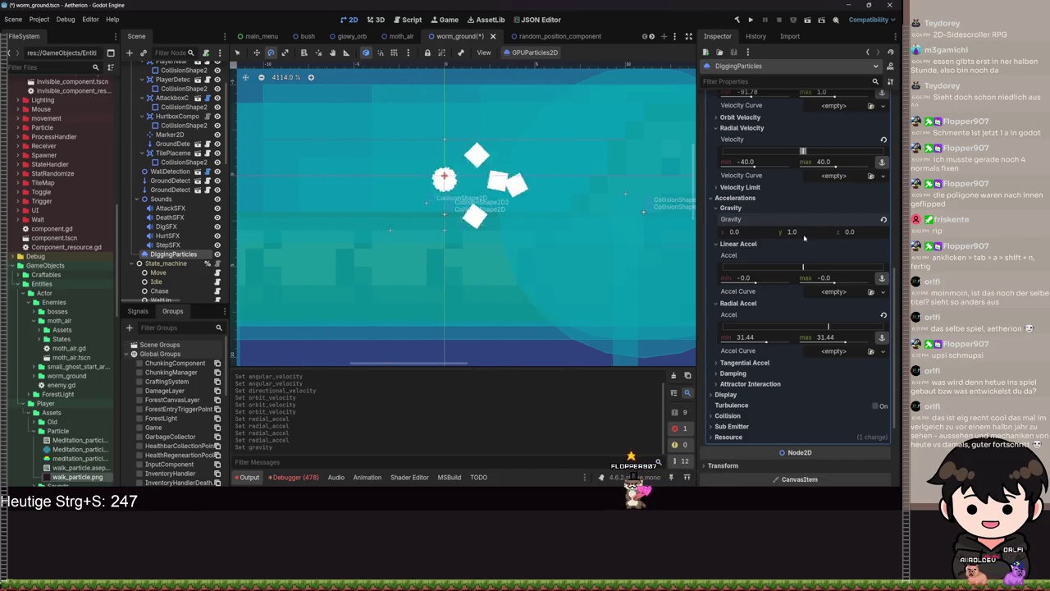
type("2")
key("Return")
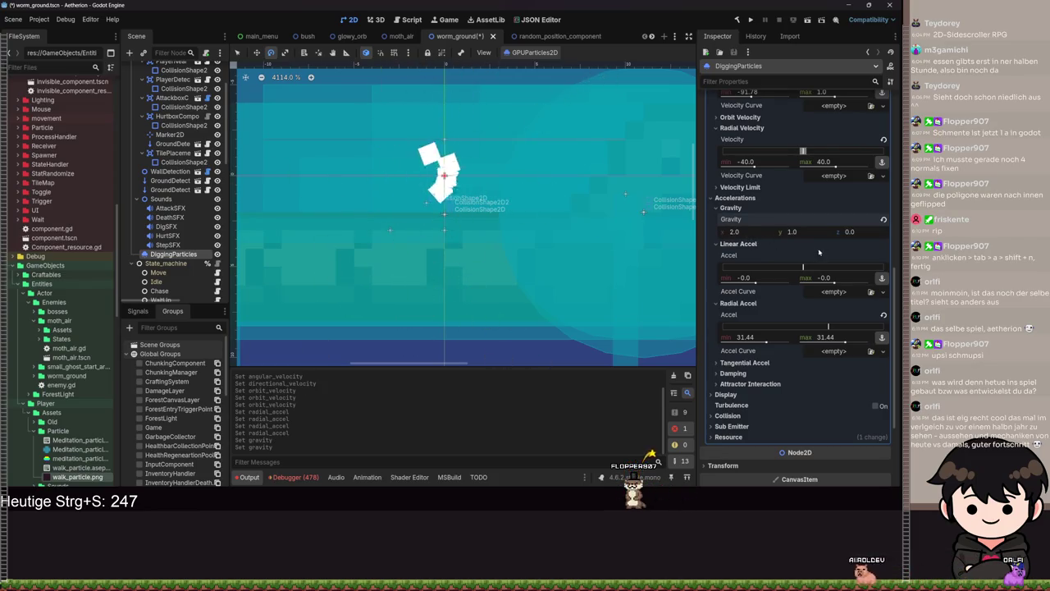
type("3")
left_click_drag(850, 232, 854, 232)
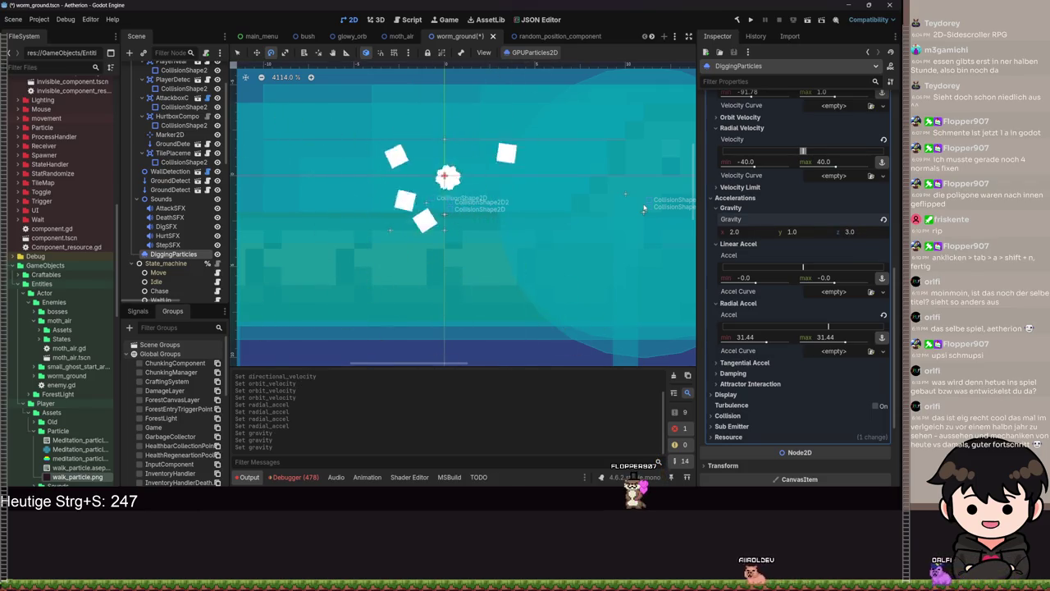
key("ctrl+s")
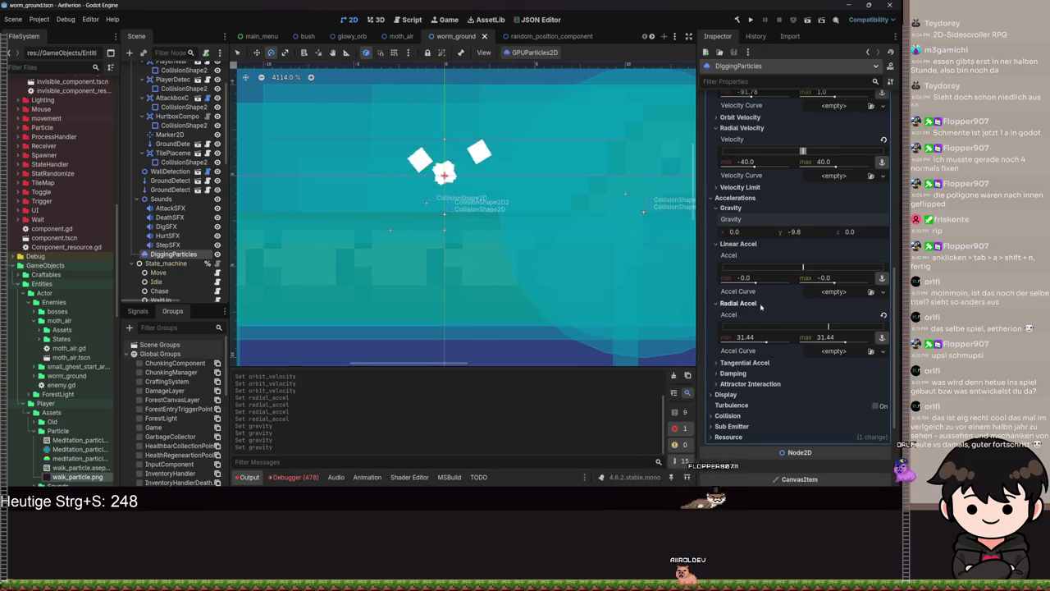
- Give the particles a linear acceleration range of -100 to 100
left_click_drag(753, 279, 792, 288)
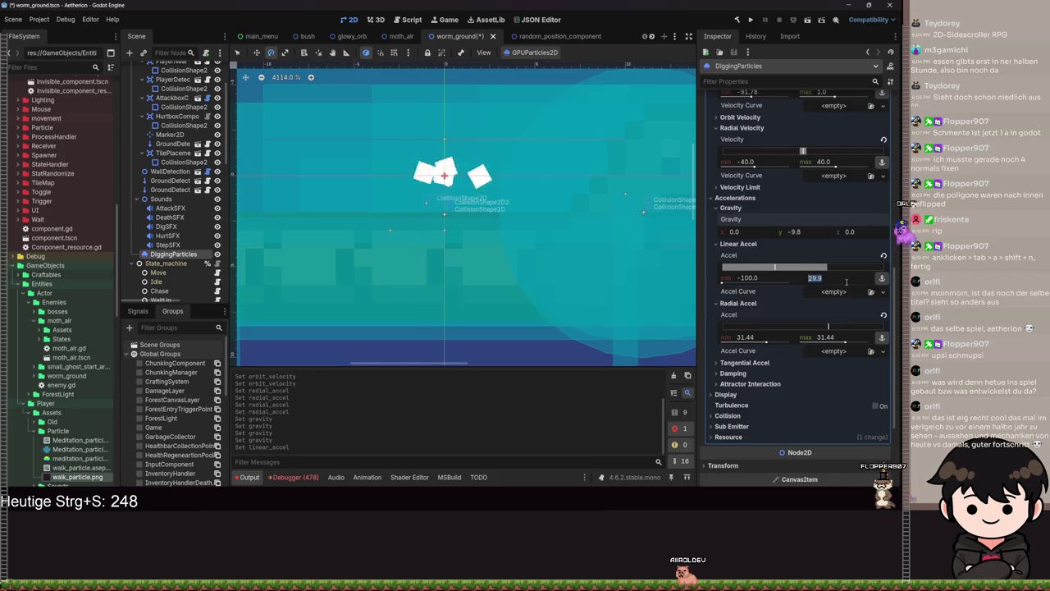
left_click_drag(846, 283, 870, 283)
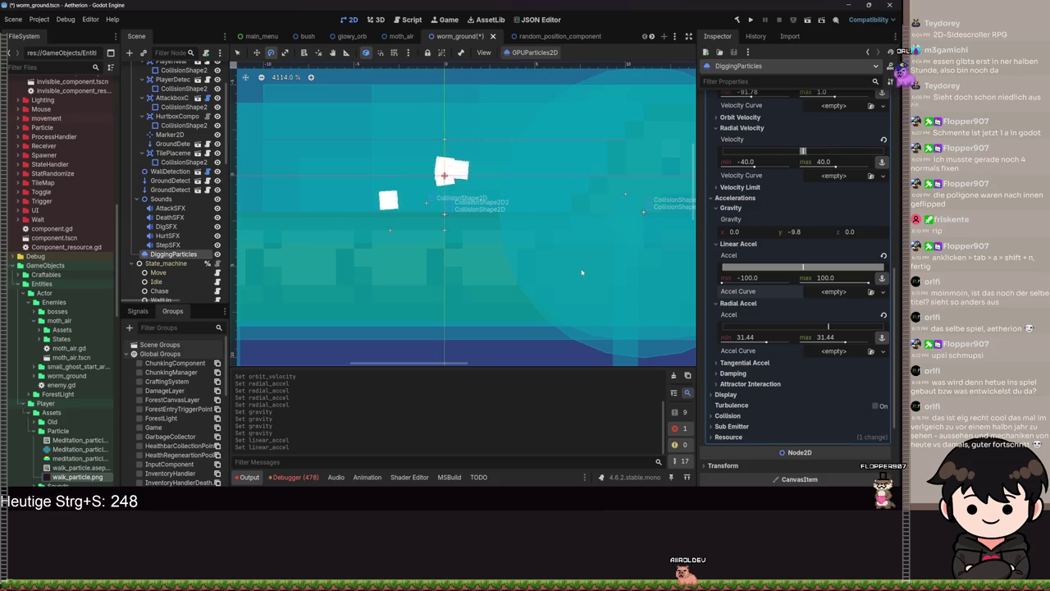
scroll(582, 273, "down", 5)
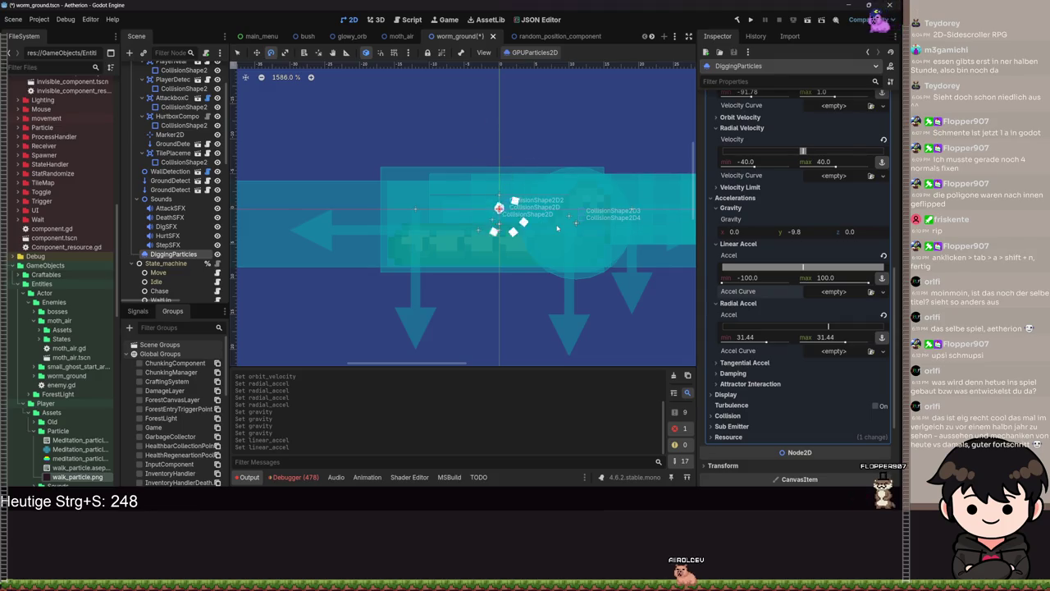
scroll(765, 301, "down", 2)
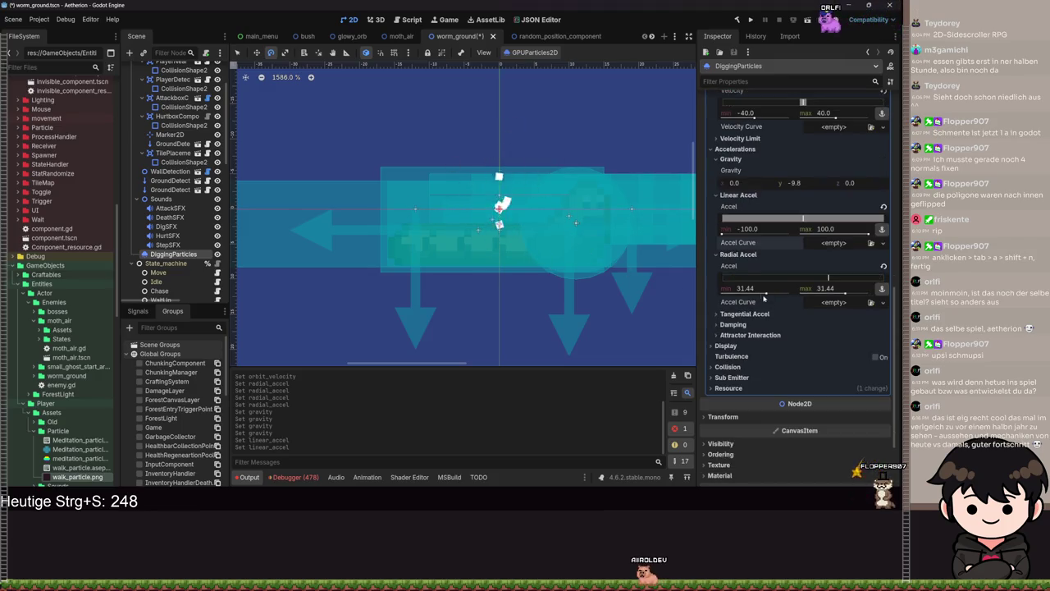
left_click(744, 315)
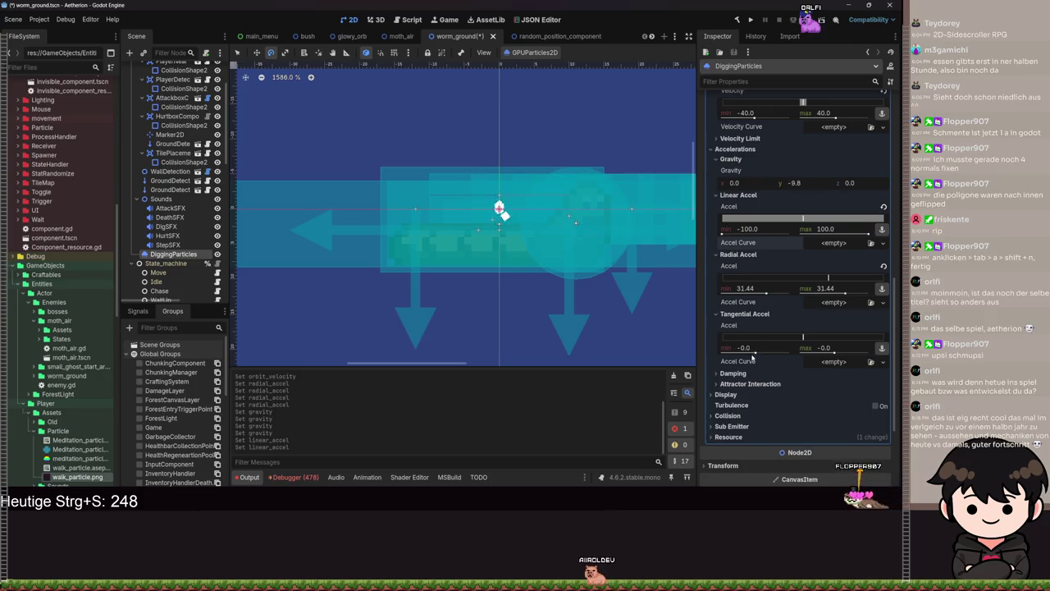
left_click_drag(760, 357, 800, 356)
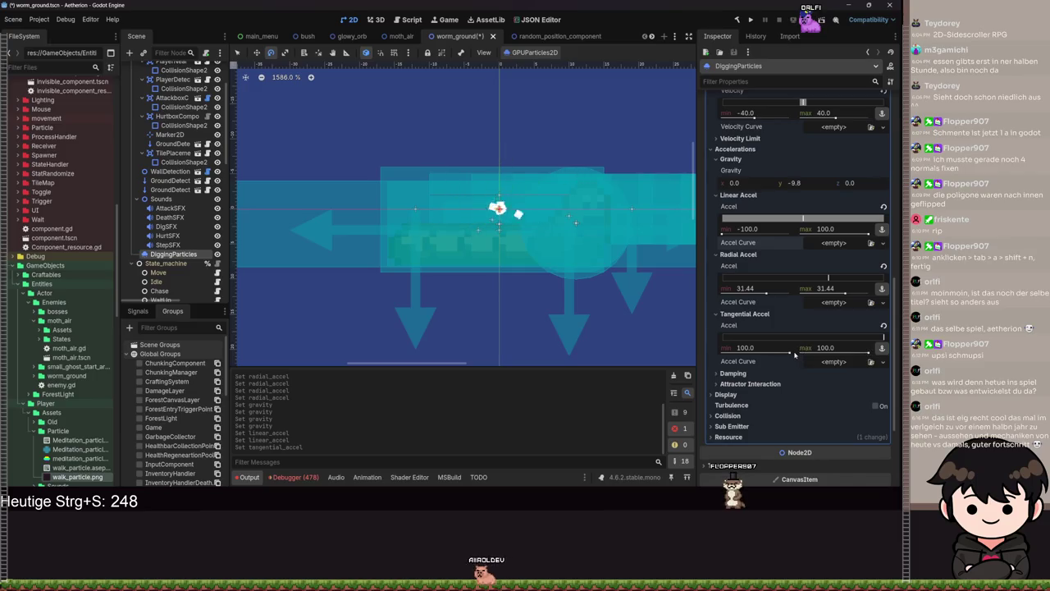
left_click(881, 326)
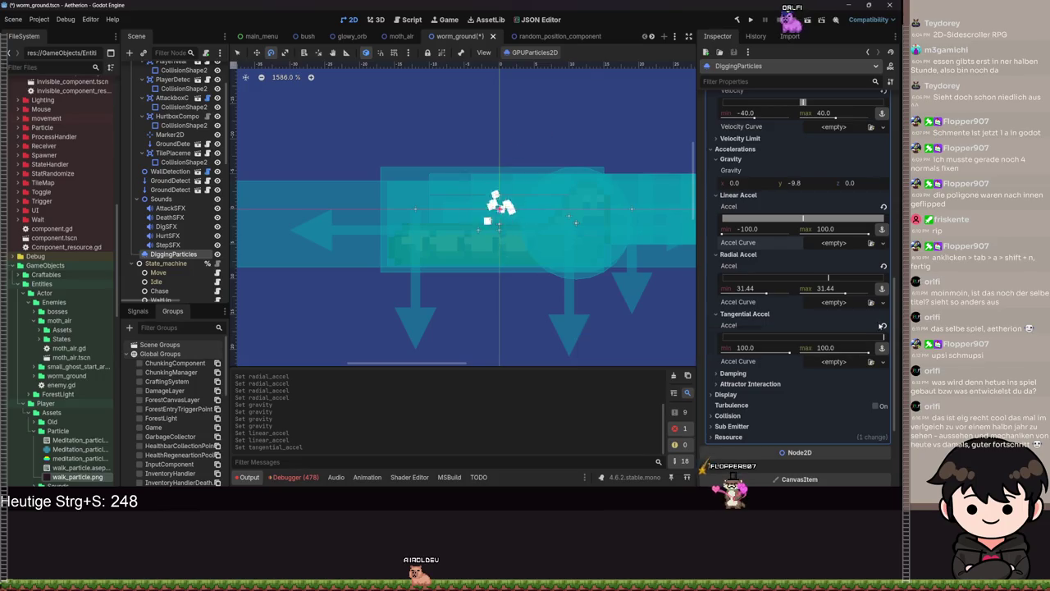
left_click(752, 375)
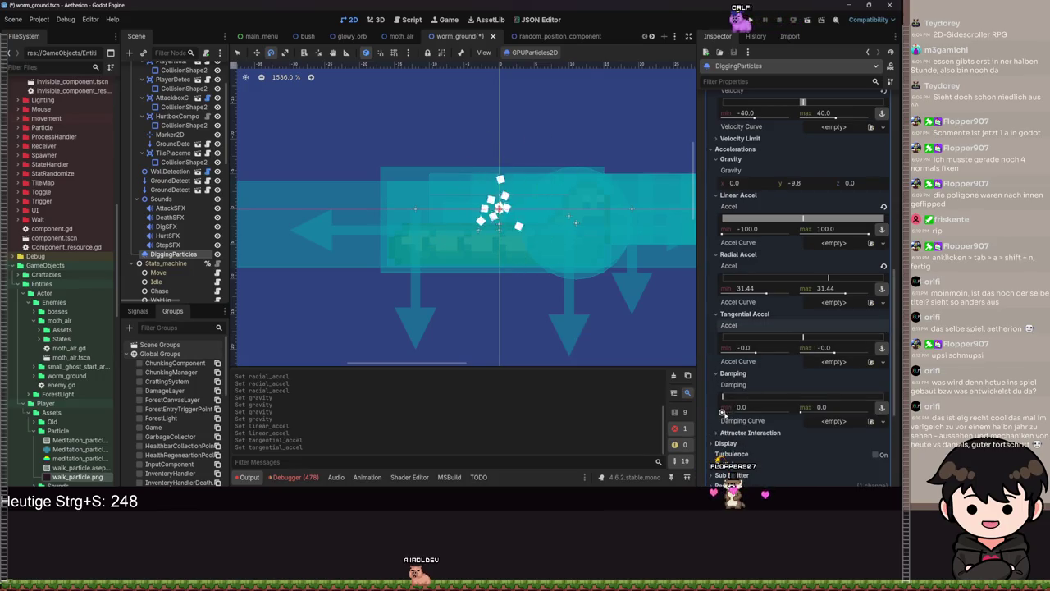
scroll(542, 239, "up", 5)
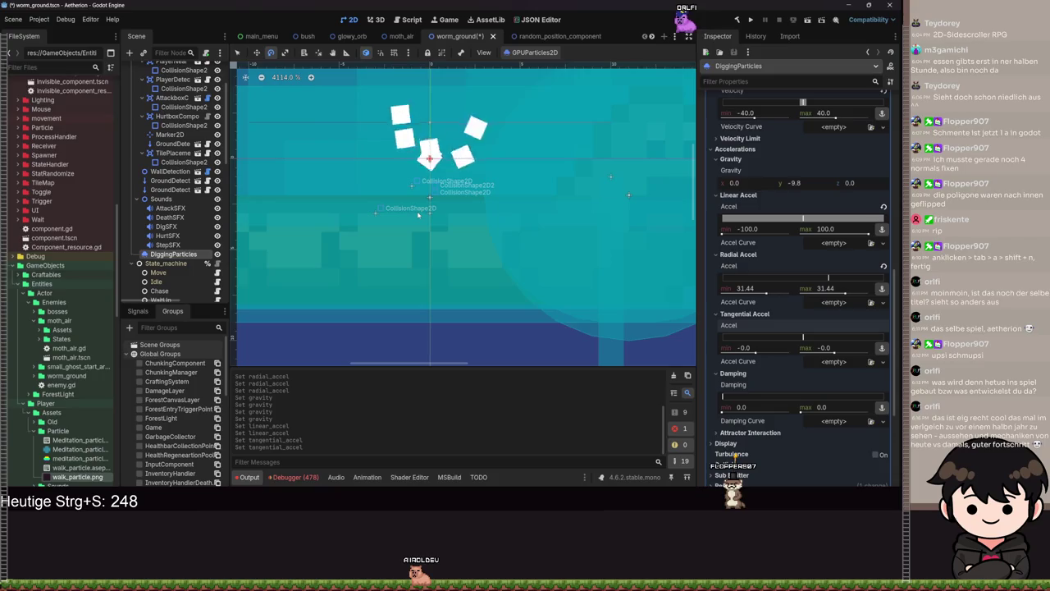
scroll(807, 212, "up", 10)
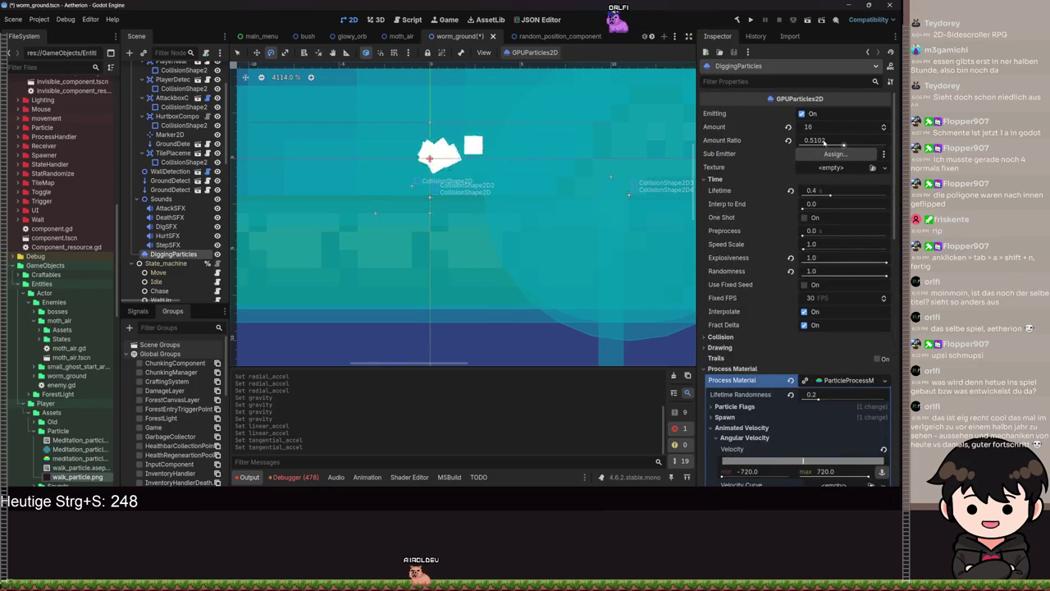
- Drop the Amount Ratio to 0, then revert it to the default 1.0
left_click_drag(843, 146, 790, 151)
left_click(788, 140)
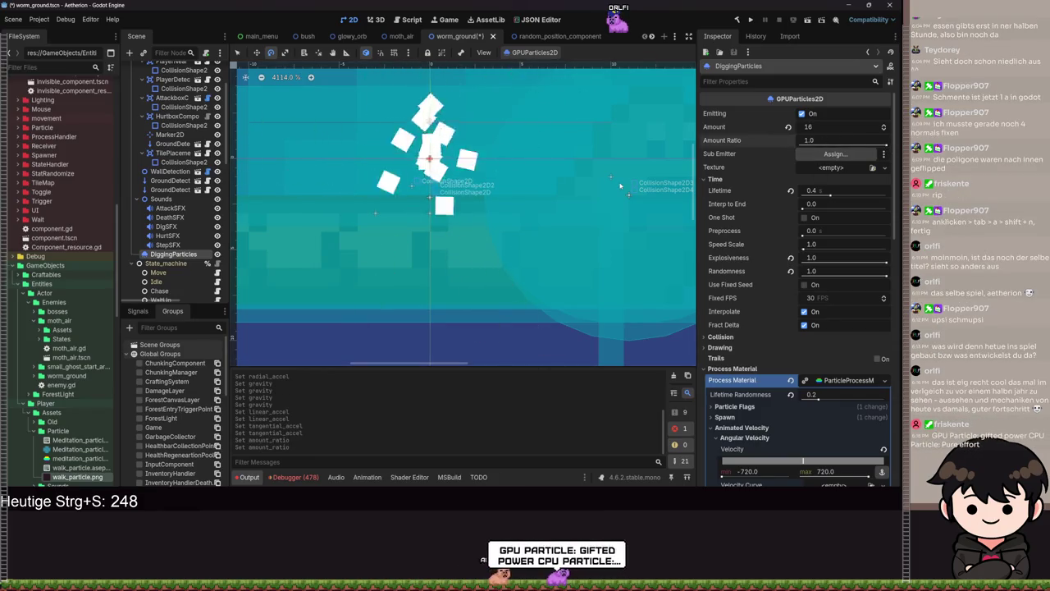
scroll(621, 186, "down", 4)
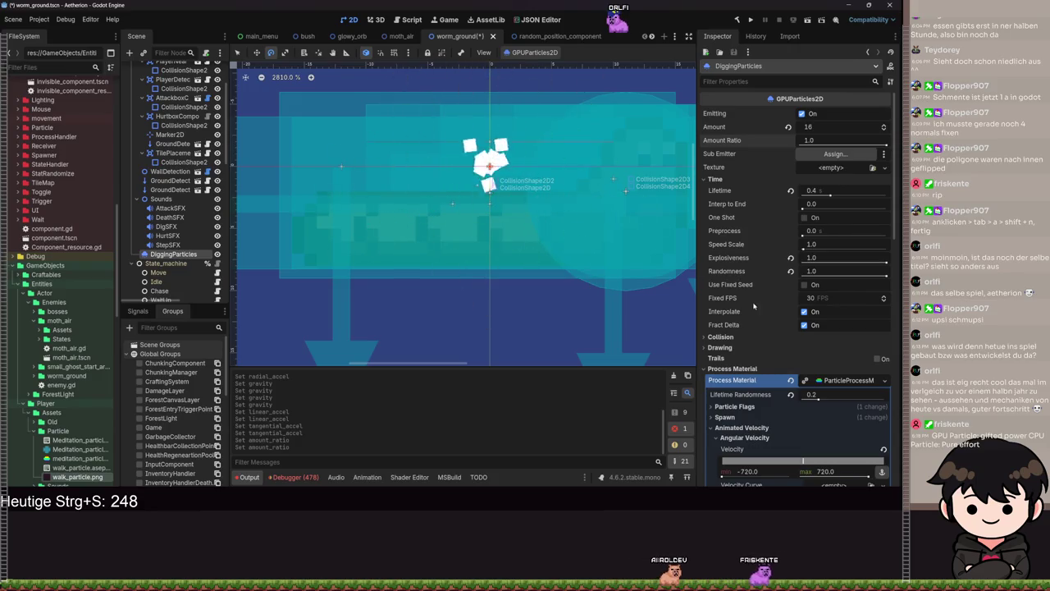
scroll(763, 303, "down", 5)
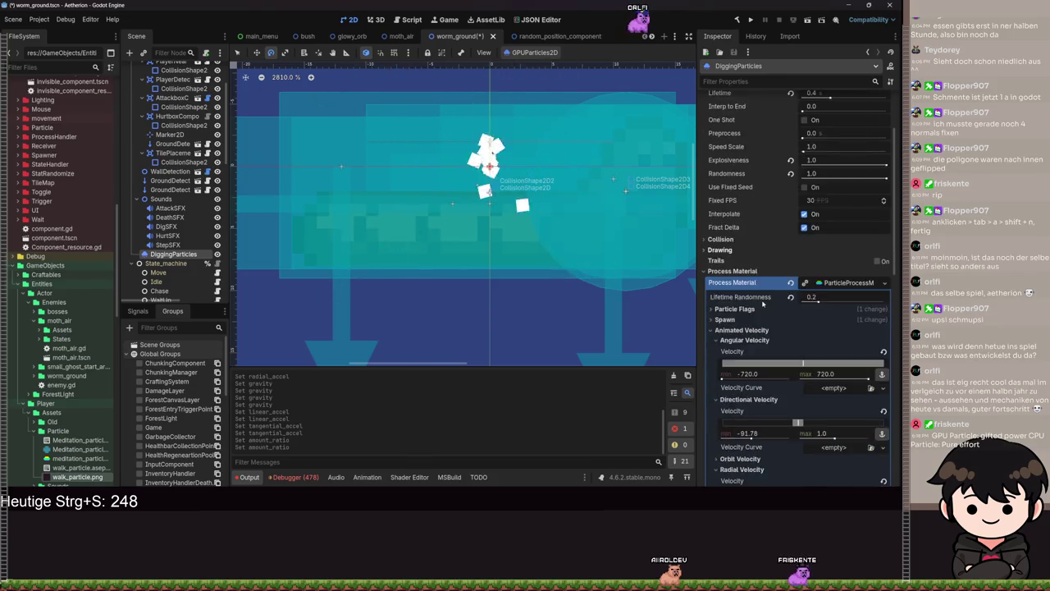
scroll(762, 304, "up", 5)
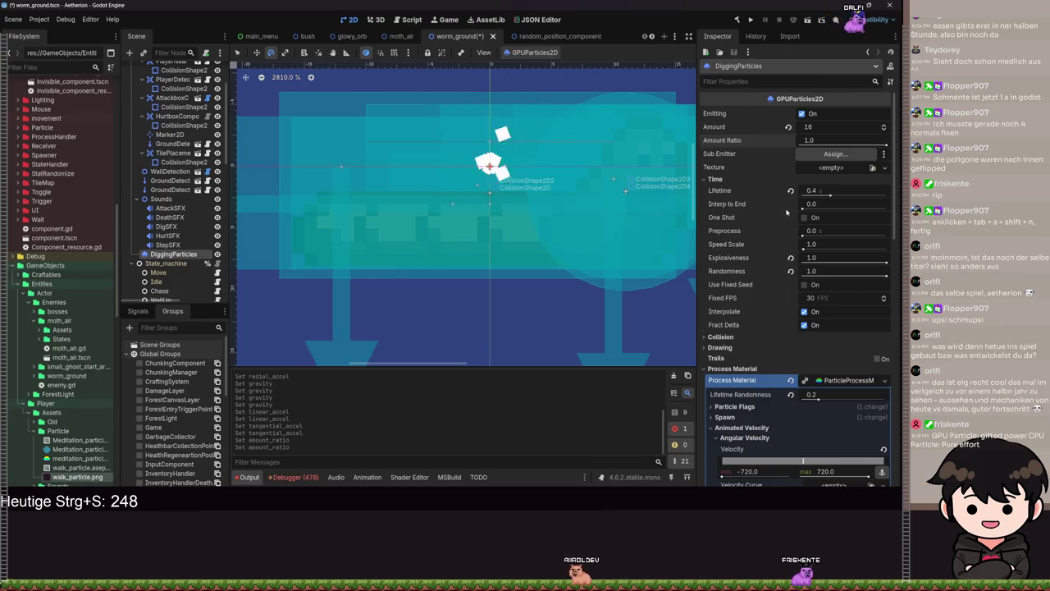
- Raise interpolation-to-end to 0.81, set preprocess to 0.22 s, and turn off Fract Delta
left_click_drag(806, 210, 873, 212)
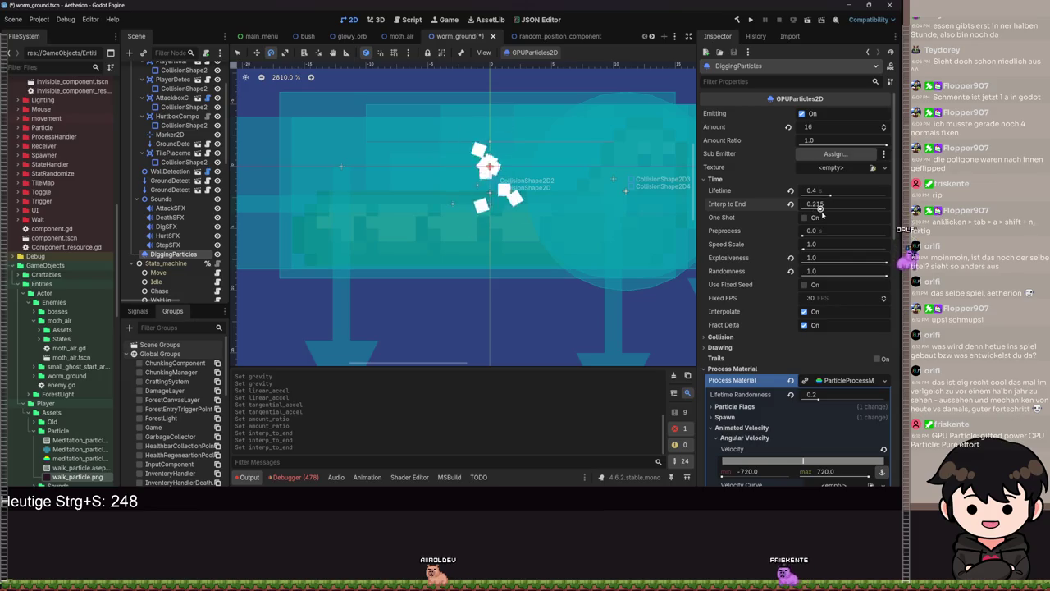
left_click_drag(803, 236, 764, 238)
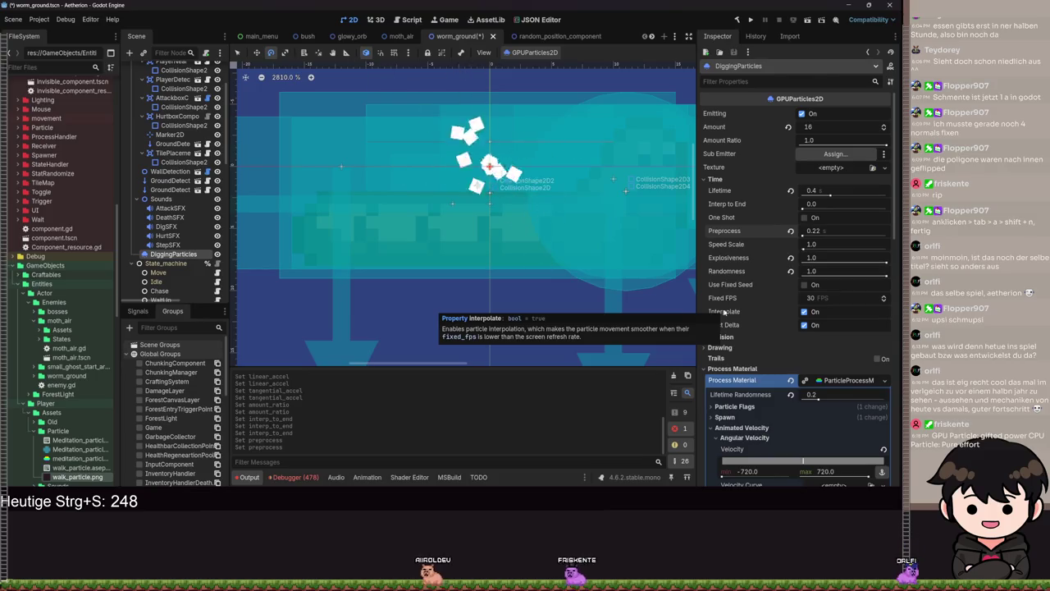
left_click(804, 325)
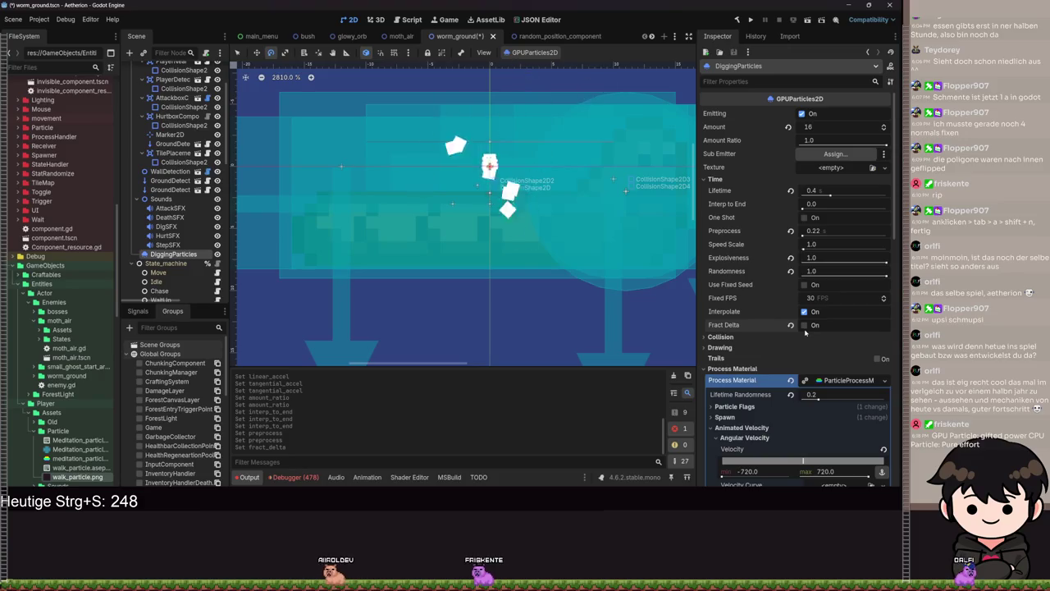
- Toggle Use Fixed Seed and briefly enable Trails before switching them back off
scroll(548, 253, "down", 3)
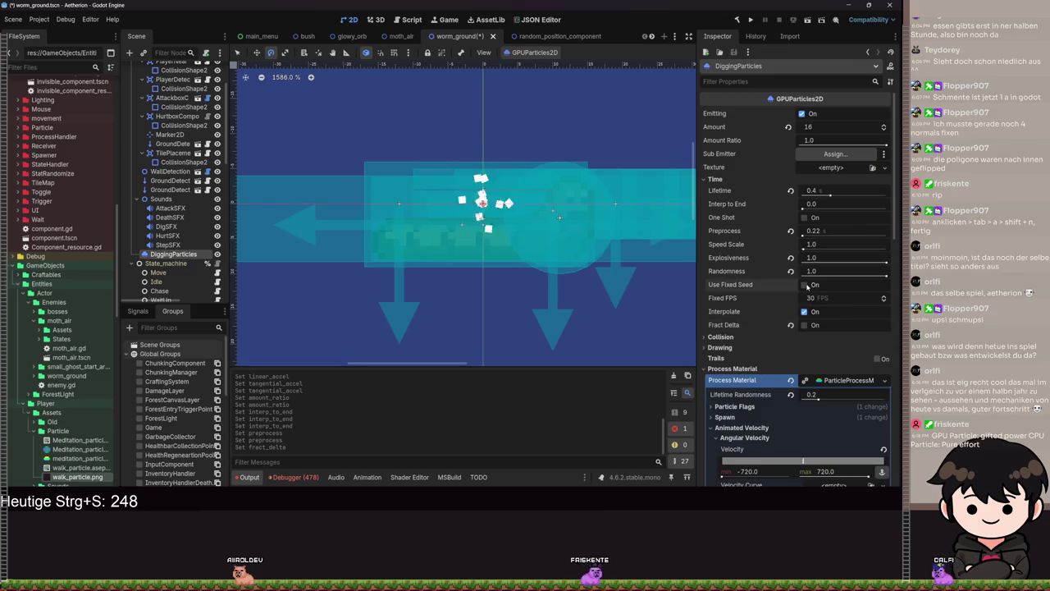
left_click(805, 285)
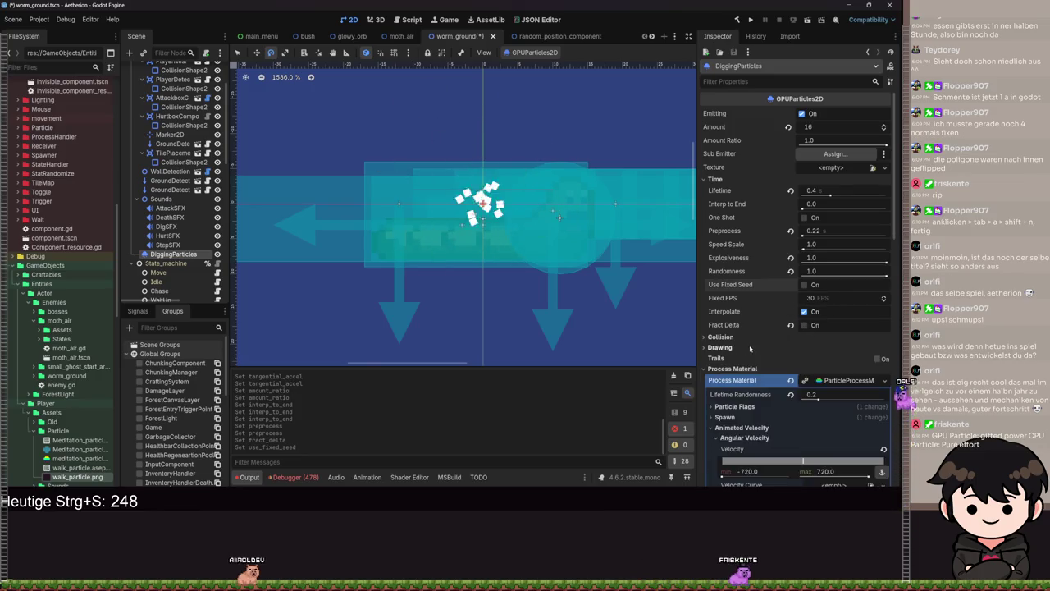
left_click(879, 359)
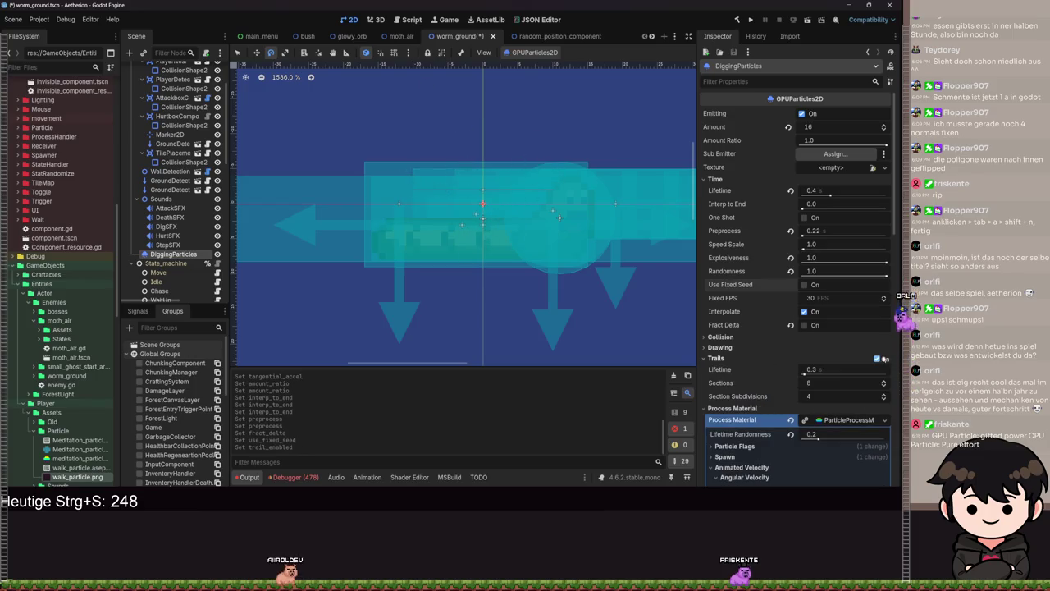
left_click(879, 359)
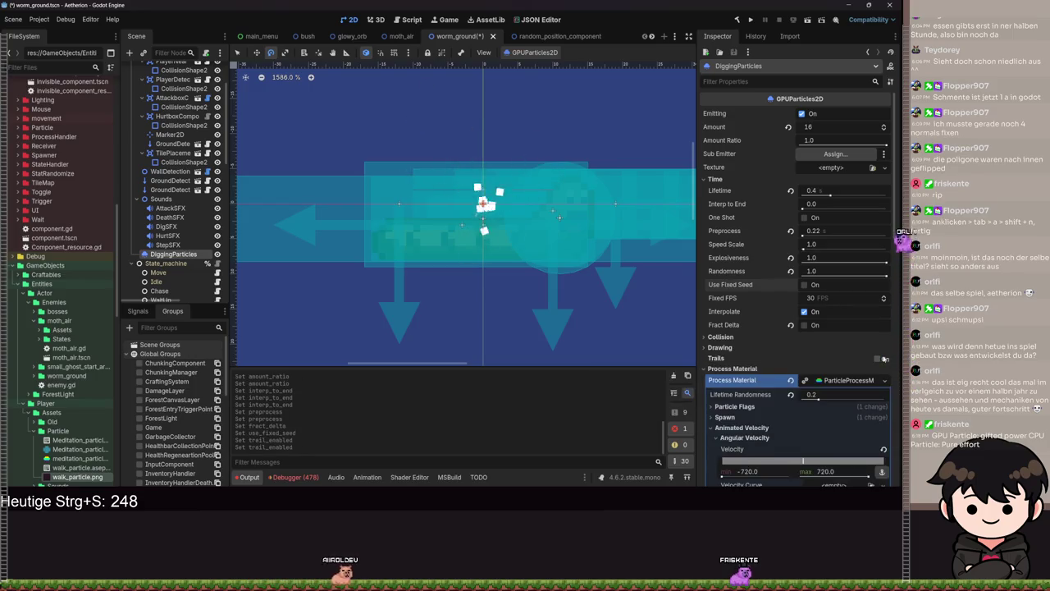
scroll(790, 363, "down", 3)
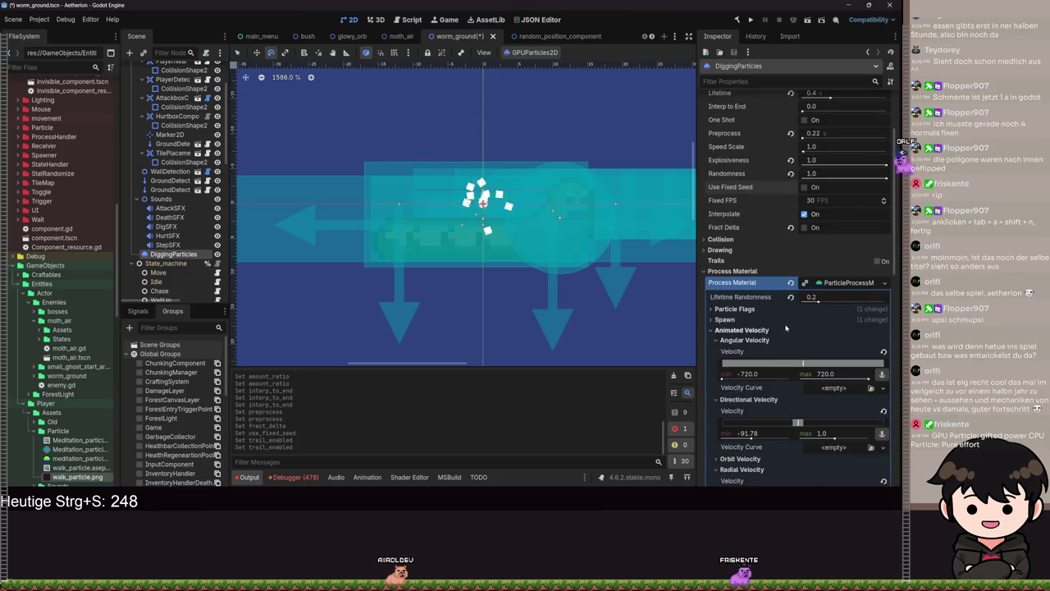
- Expand Particle Flags and Spawn, and change the Emission Shape to Sphere
left_click(758, 310)
left_click(730, 373)
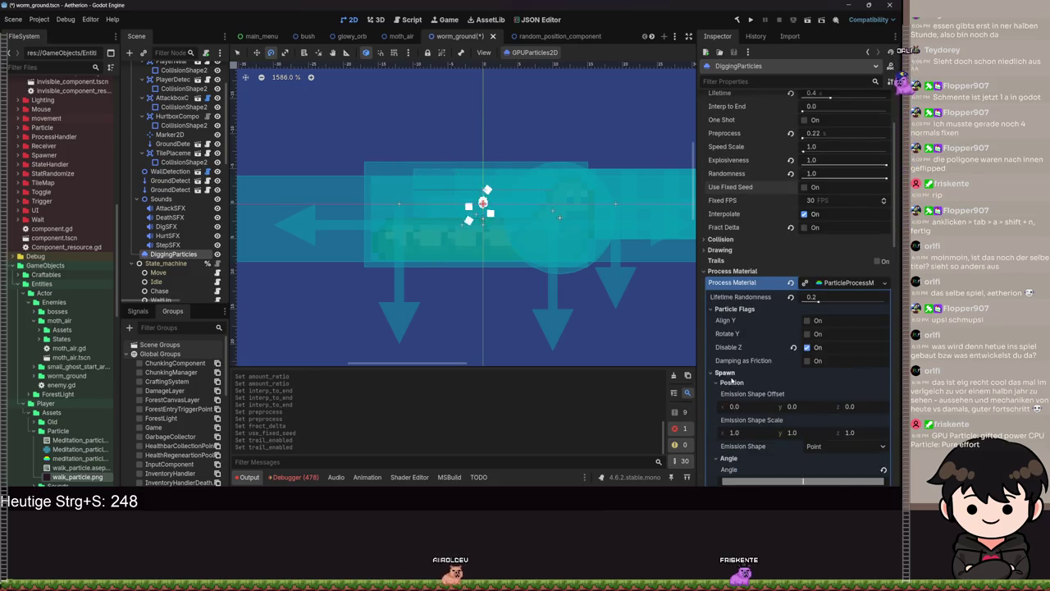
scroll(776, 260, "down", 5)
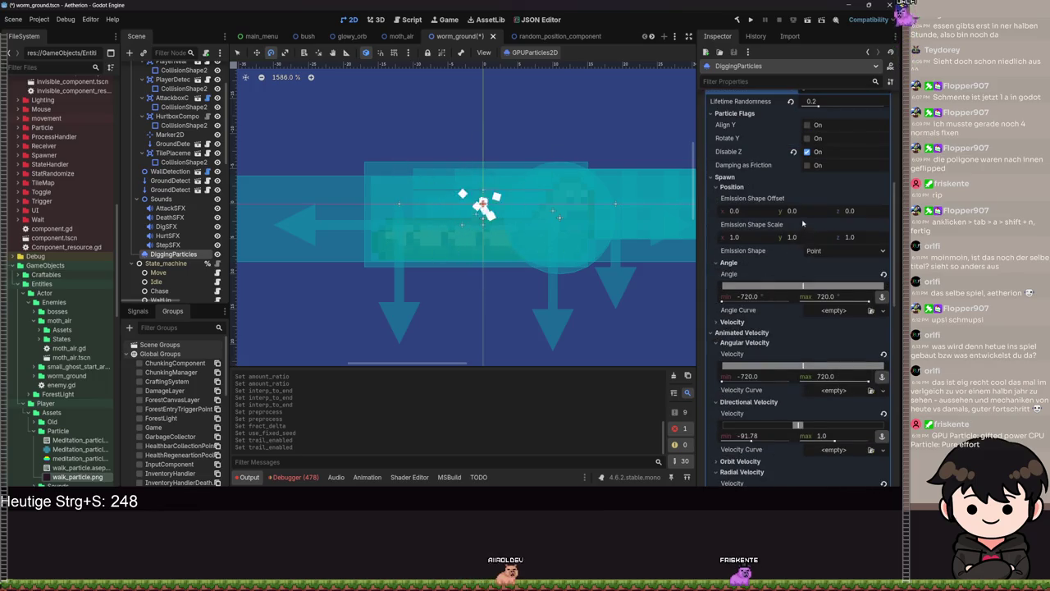
scroll(801, 248, "up", 1)
left_click(815, 300)
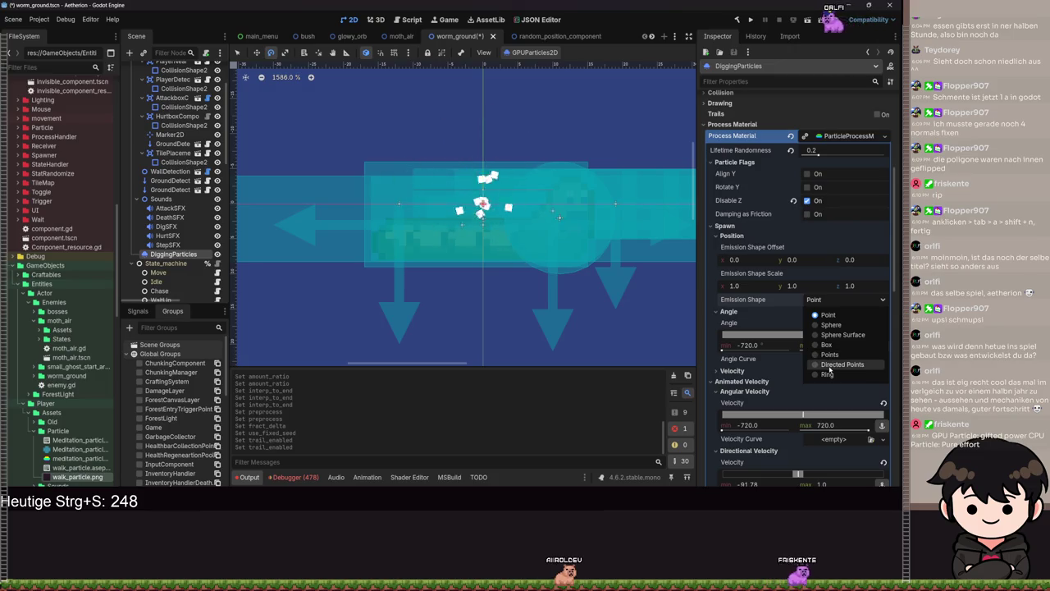
left_click(831, 325)
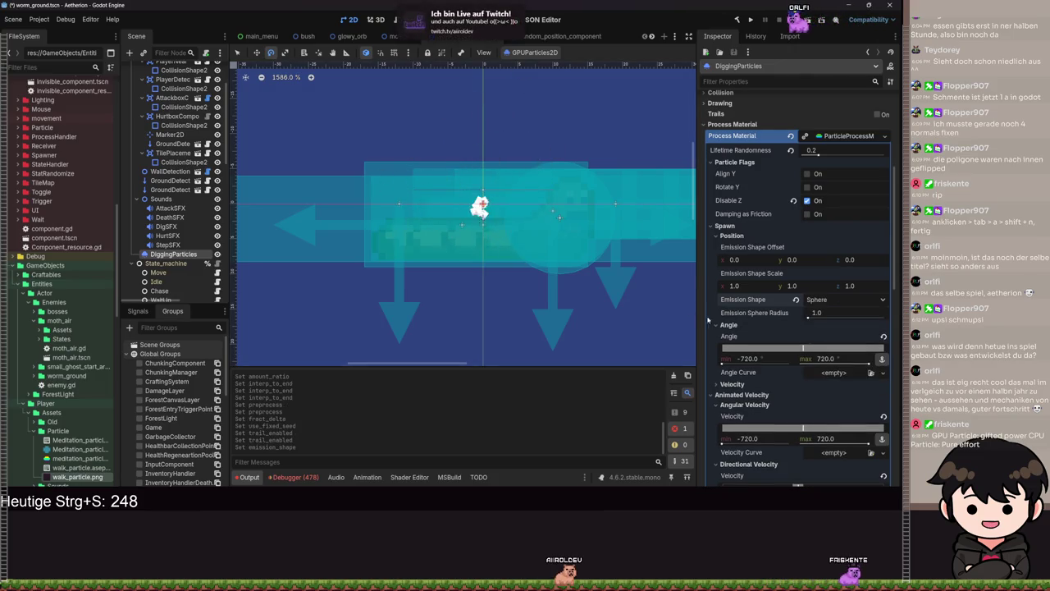
- Set the emission sphere radius to 7.72
mouse_move(811, 366)
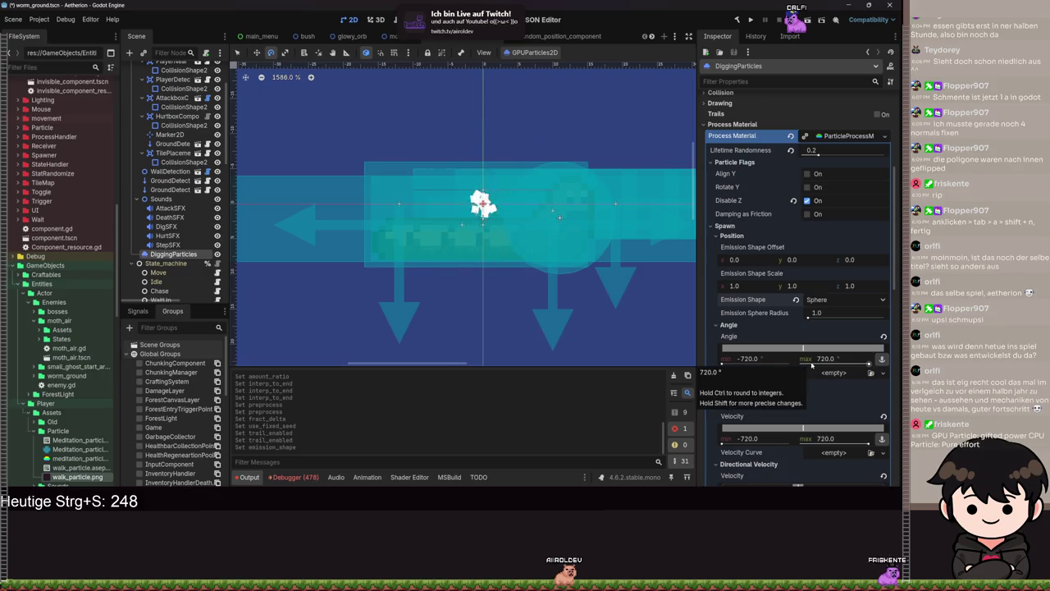
left_click_drag(808, 319, 811, 320)
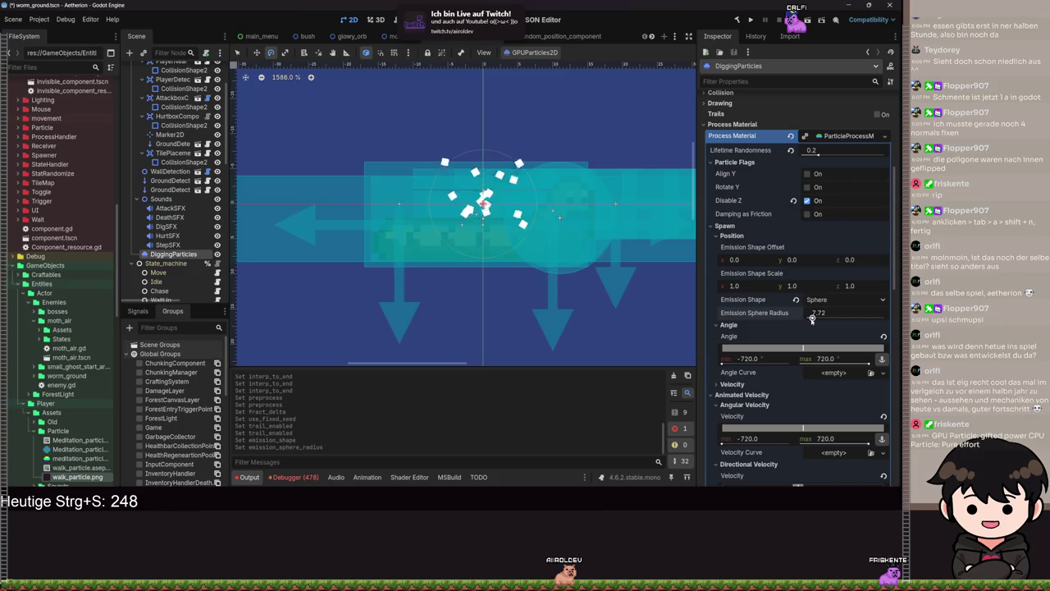
scroll(492, 205, "up", 7)
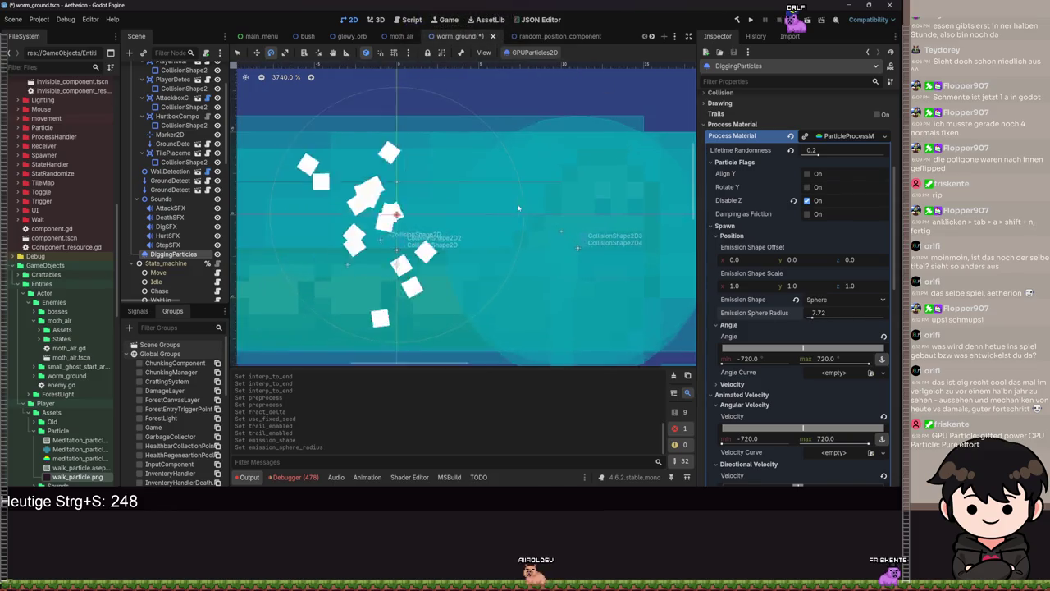
scroll(415, 236, "down", 4)
scroll(745, 244, "down", 5)
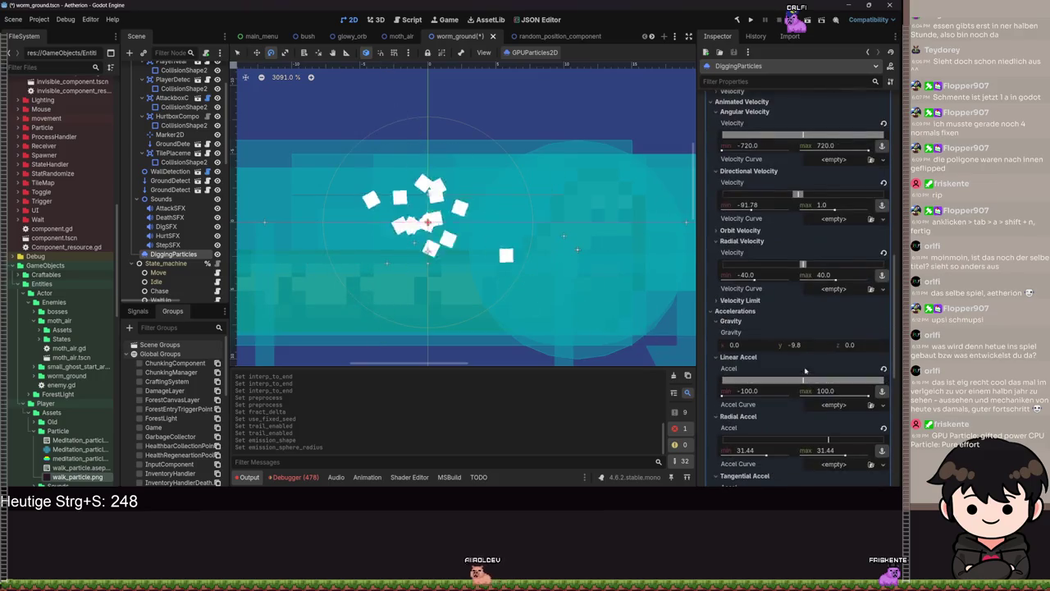
- Set the DiggingParticles direction x to 0 and widen the spread to 180°
scroll(745, 245, "up", 2)
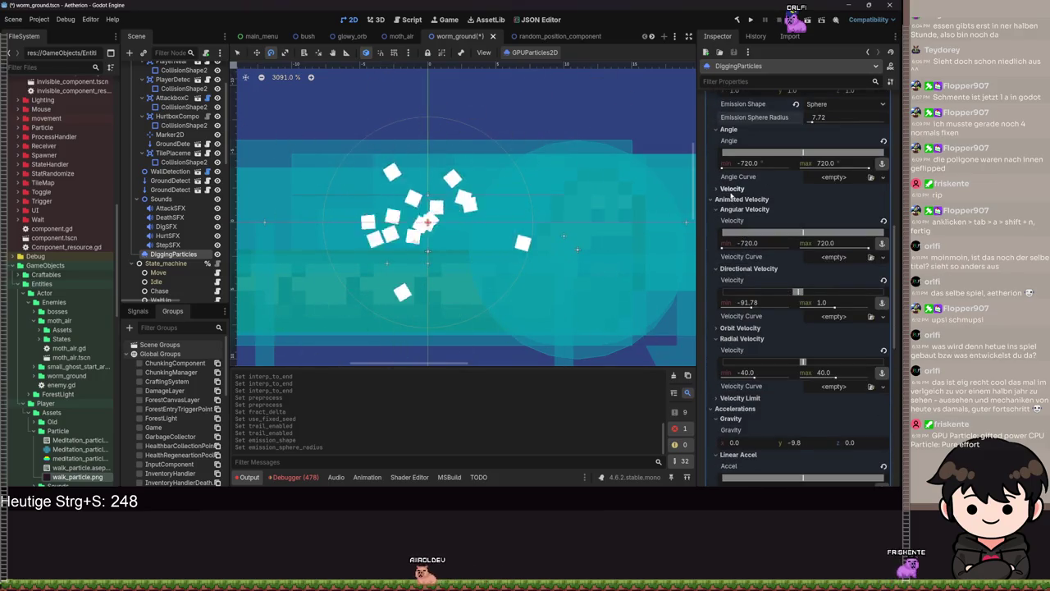
left_click(731, 190)
left_click(751, 252)
type("0")
key("Return")
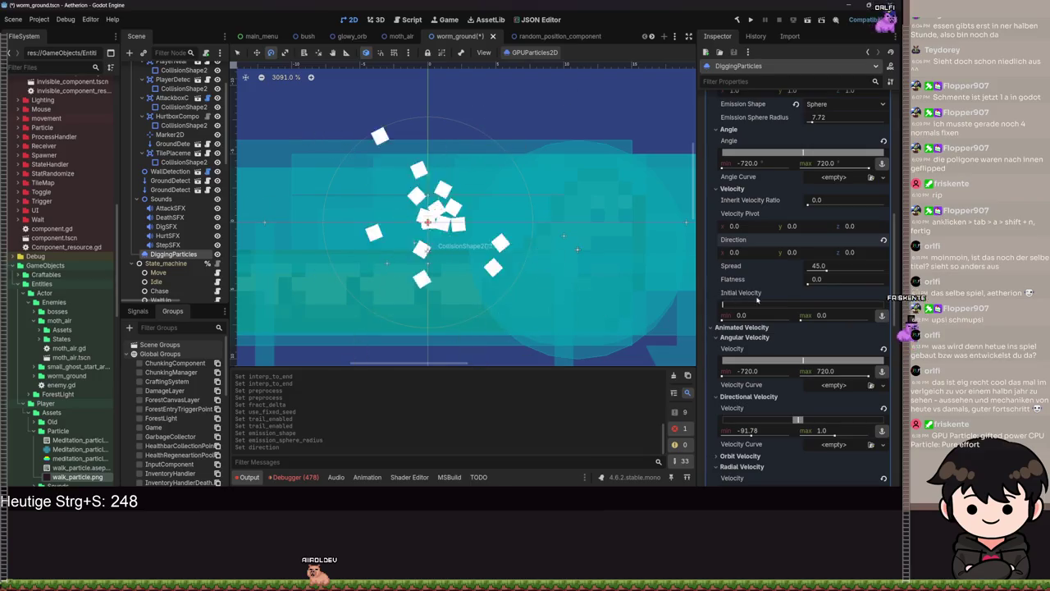
left_click_drag(827, 271, 893, 272)
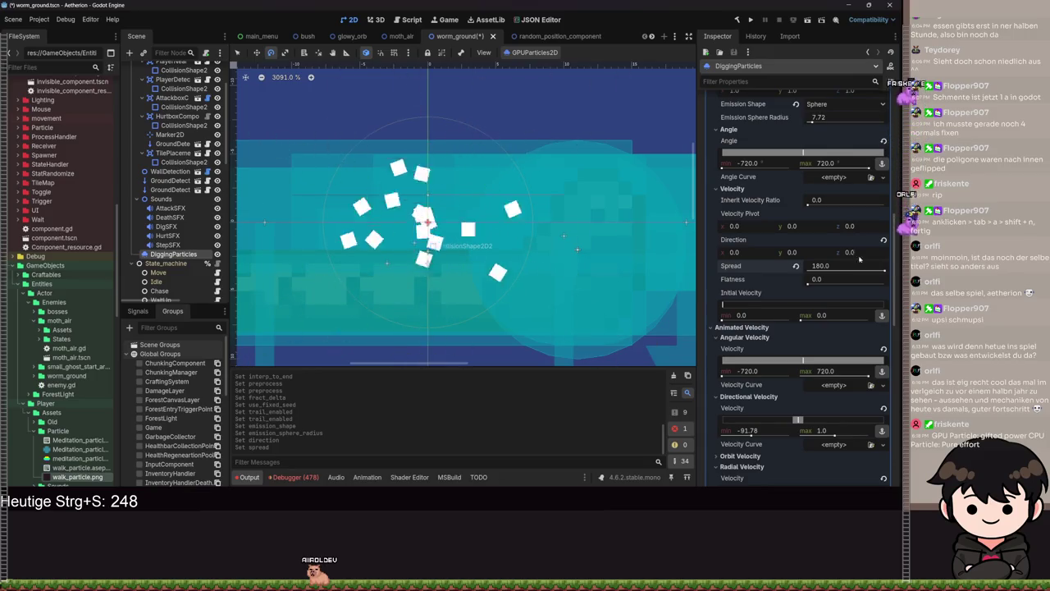
- Change the Emission Shape under Spawn > Position to Point
scroll(860, 274, "up", 5)
left_click(845, 300)
left_click(820, 312)
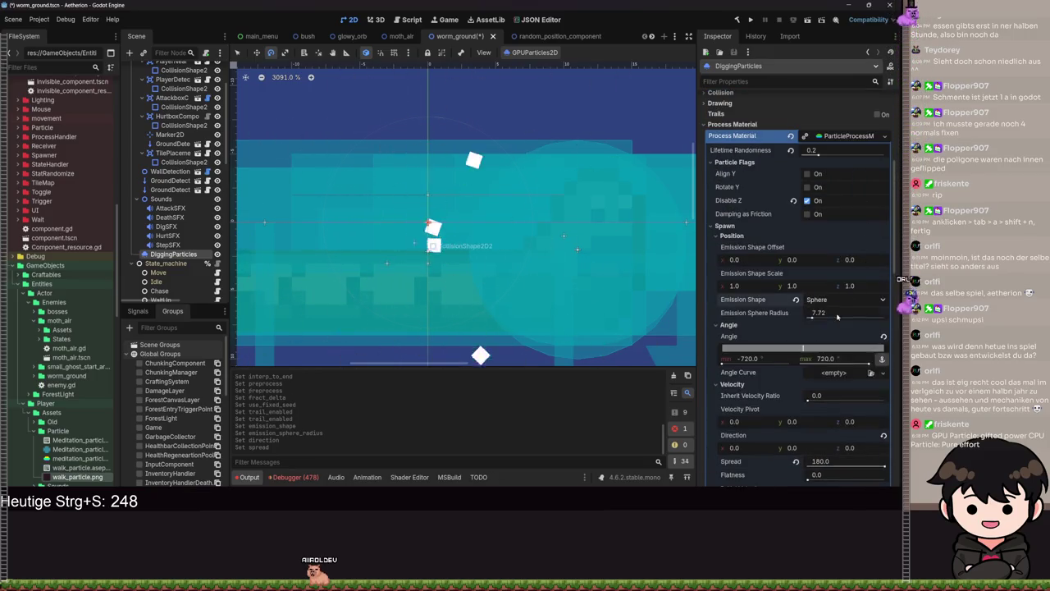
- Try a higher Flatness, then reset it back to 0
scroll(739, 361, "down", 1)
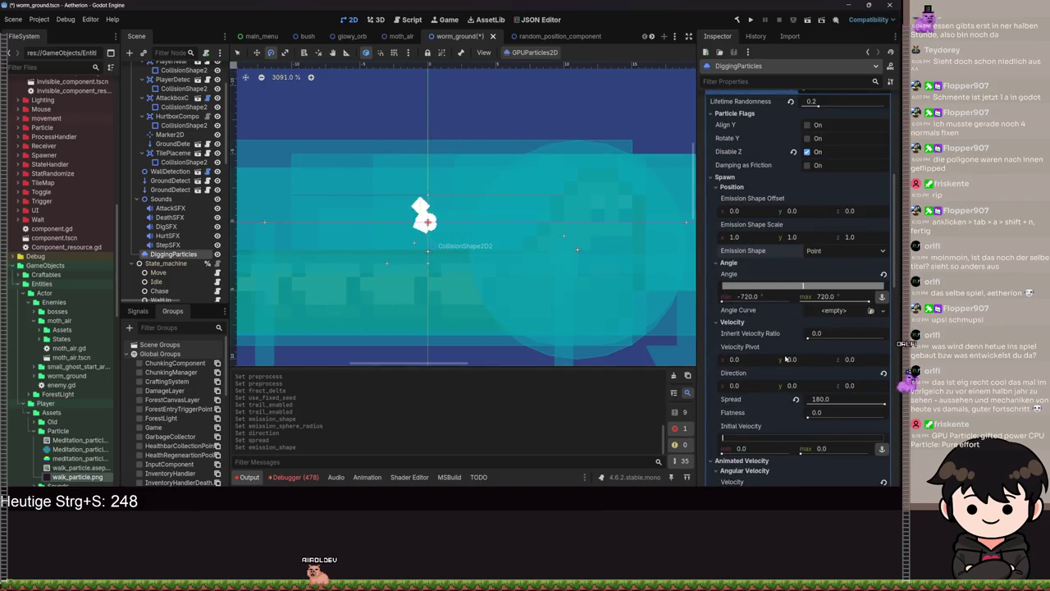
scroll(771, 345, "down", 1)
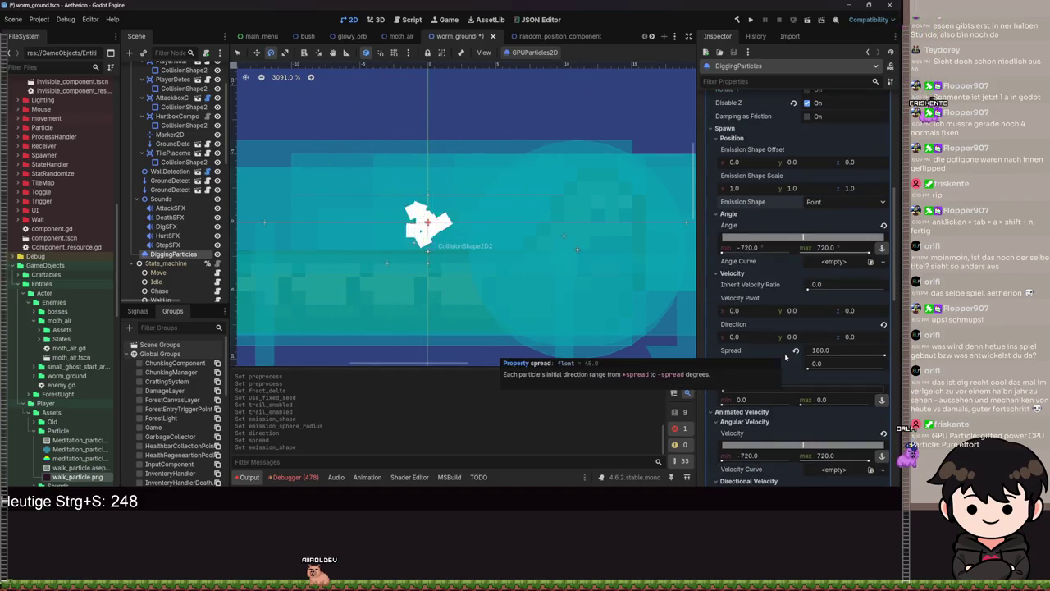
scroll(731, 297, "down", 1)
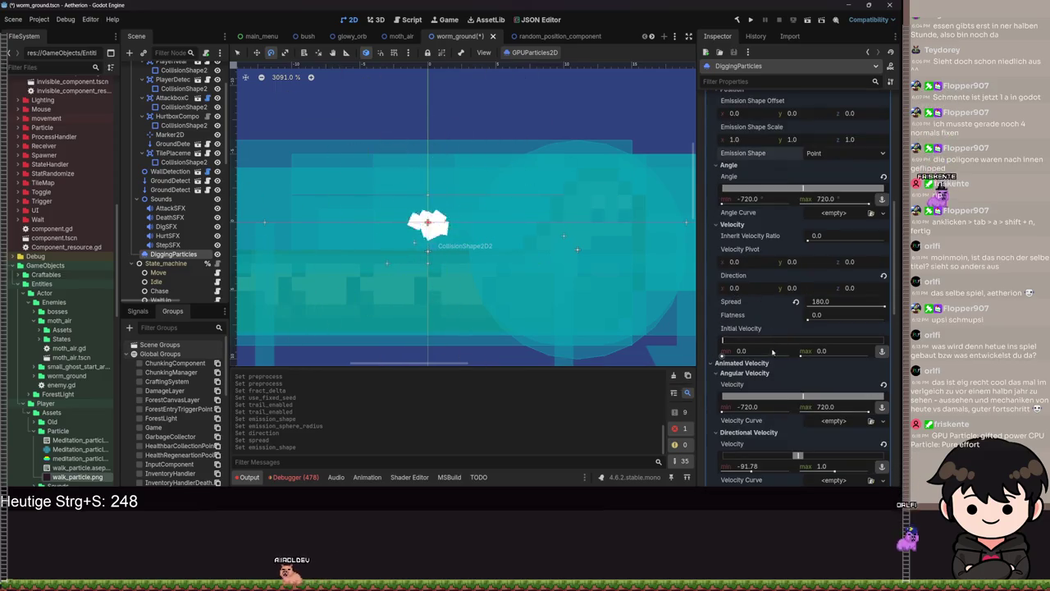
left_click_drag(805, 319, 866, 320)
left_click(796, 315)
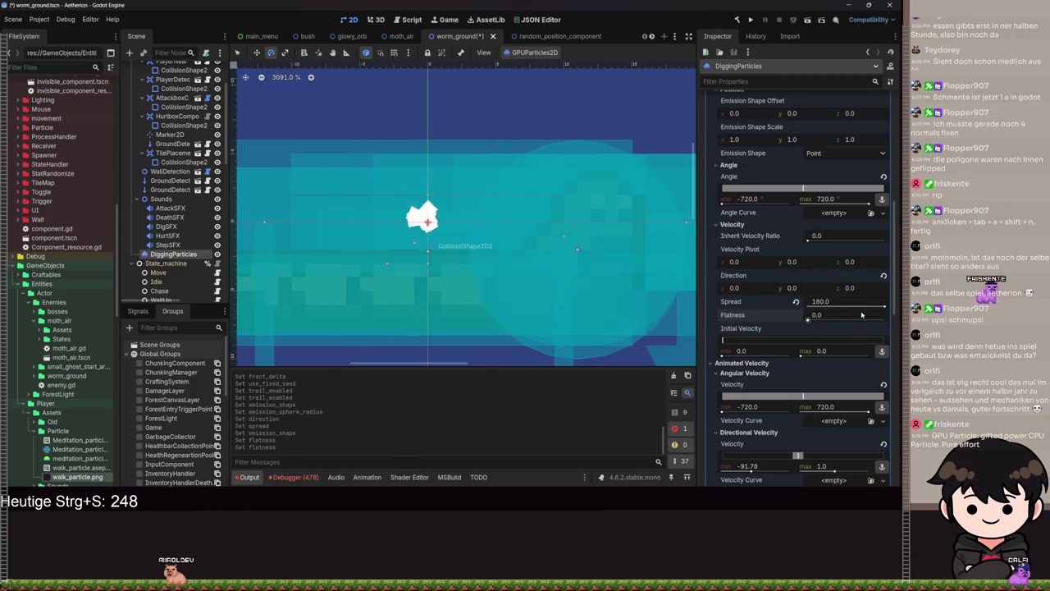
- Reset Directional Velocity min, undo it to keep the earlier range, and save the scene
scroll(773, 356, "down", 2)
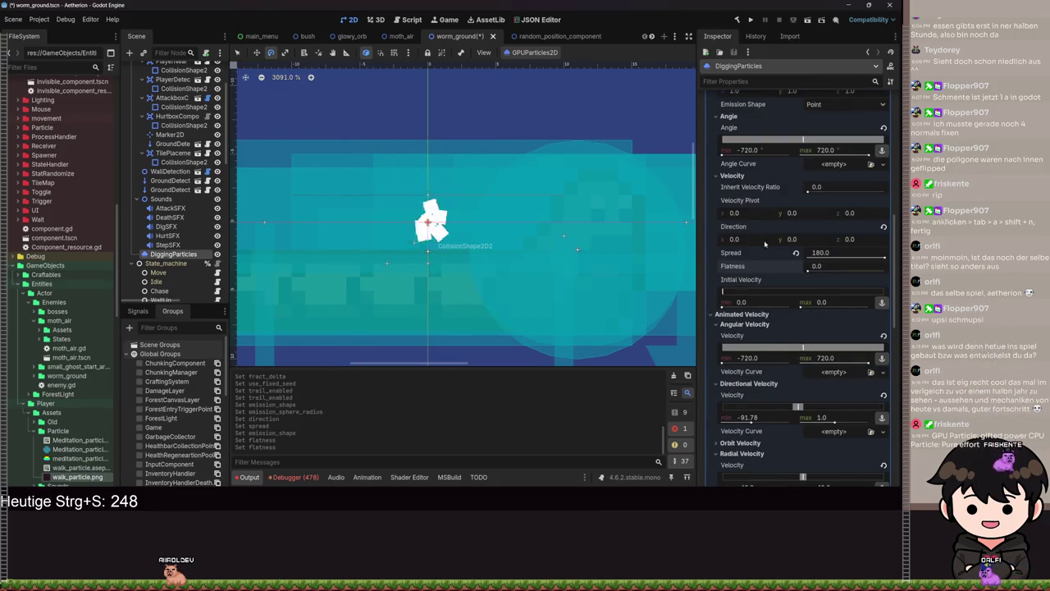
scroll(761, 324, "down", 2)
left_click(741, 394)
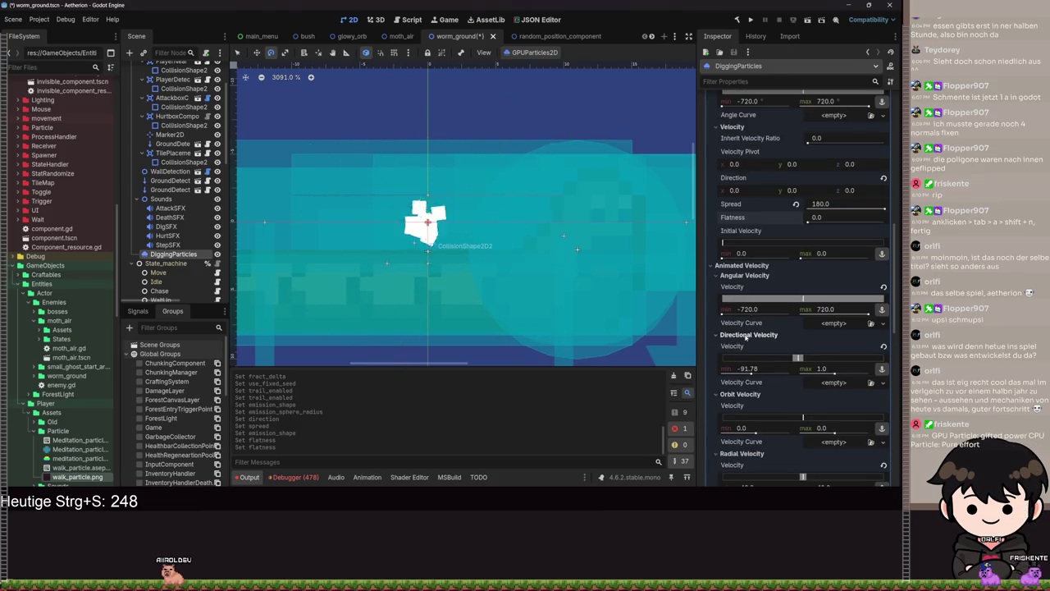
left_click(883, 346)
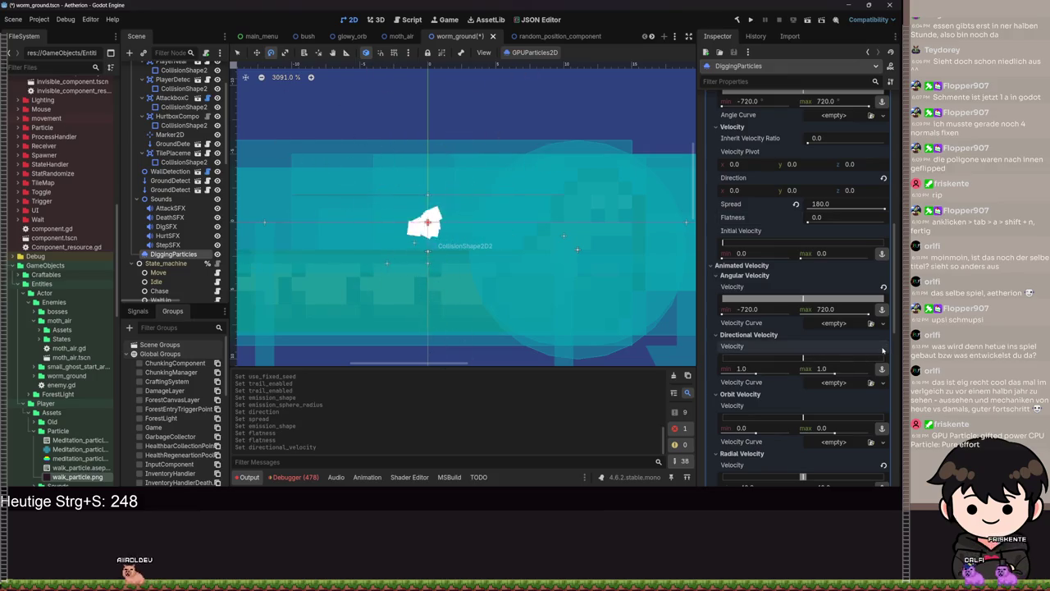
scroll(472, 277, "up", 1)
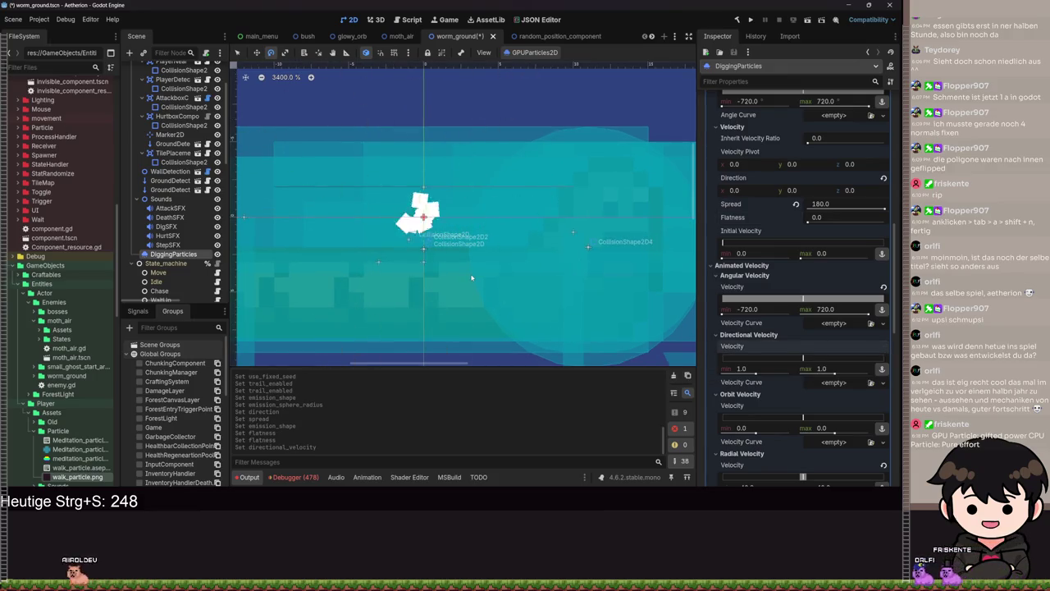
key("ctrl+z")
key("ctrl+s")
left_click(739, 335)
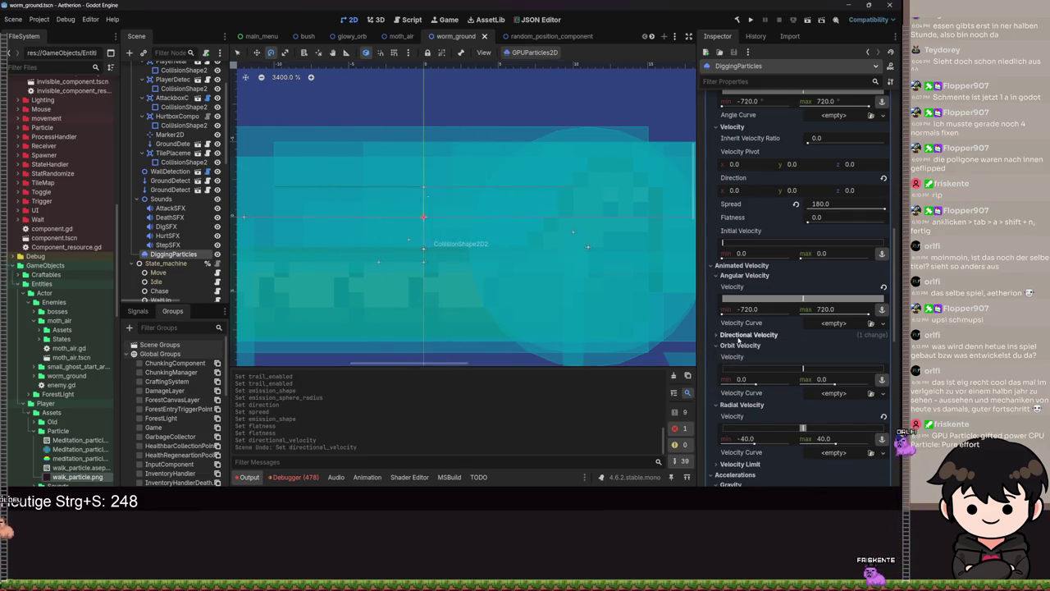
- Set Accelerations > Gravity y to 0 and save the scene
left_click(738, 345)
left_click(738, 356)
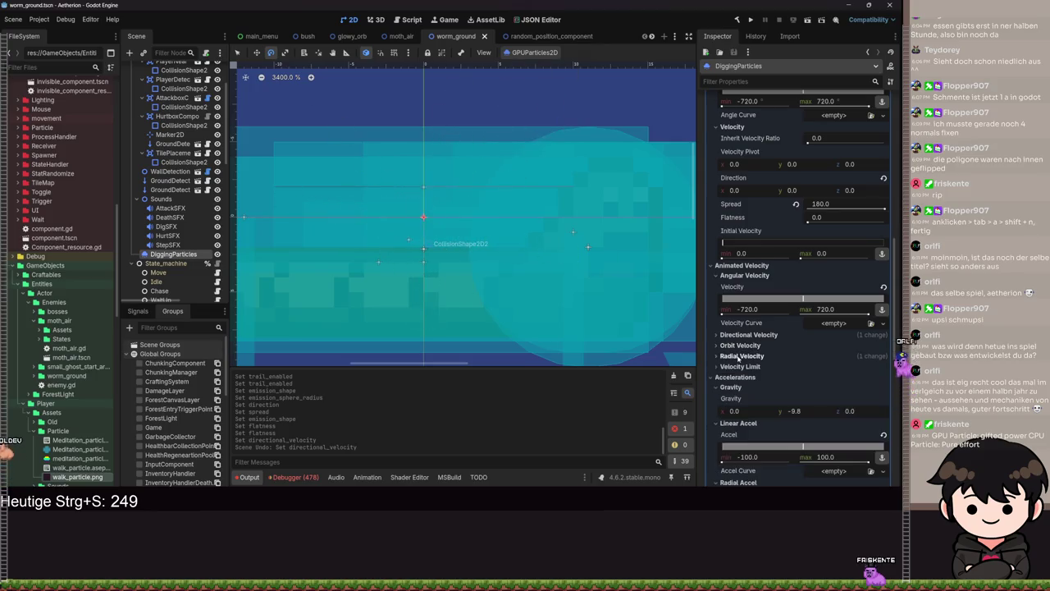
scroll(730, 337, "down", 2)
scroll(729, 333, "down", 1)
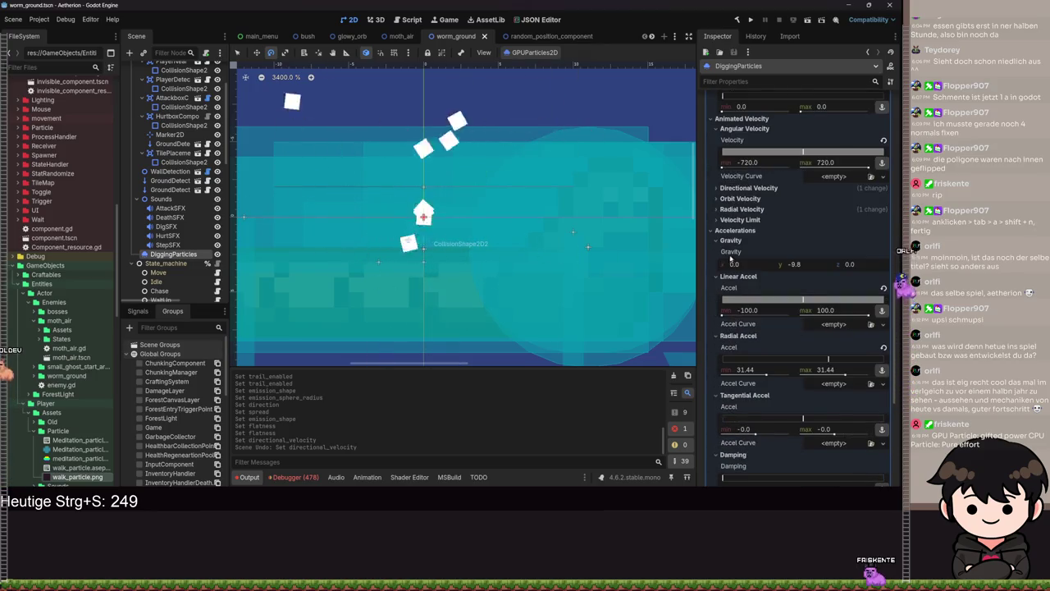
left_click(791, 264)
type("0")
key("Return")
key("ctrl+s")
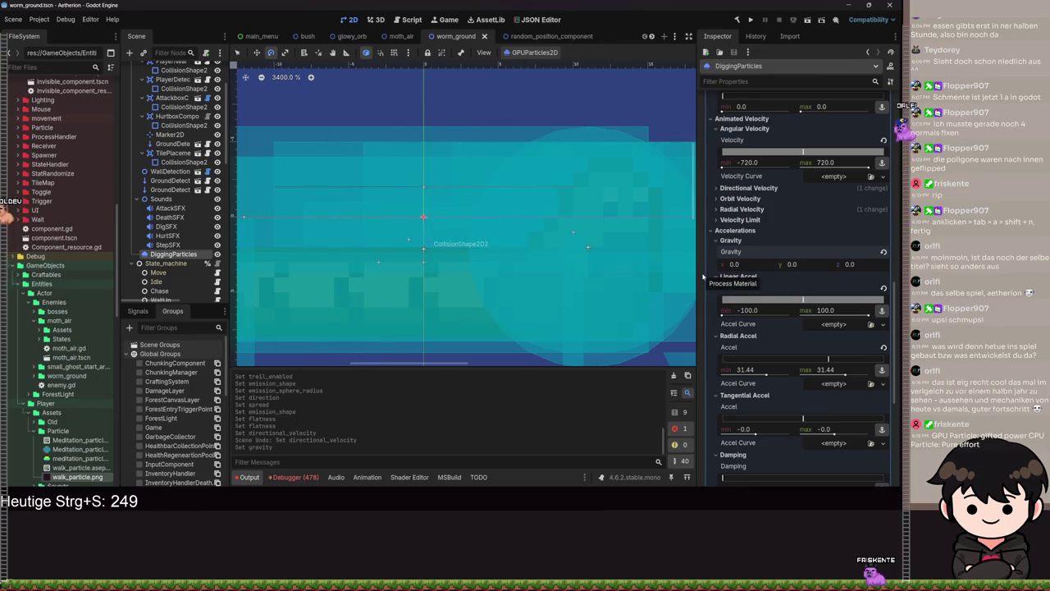
- Collapse the Gravity, Linear, Radial, Tangential acceleration and Damping subsections
left_click(731, 240)
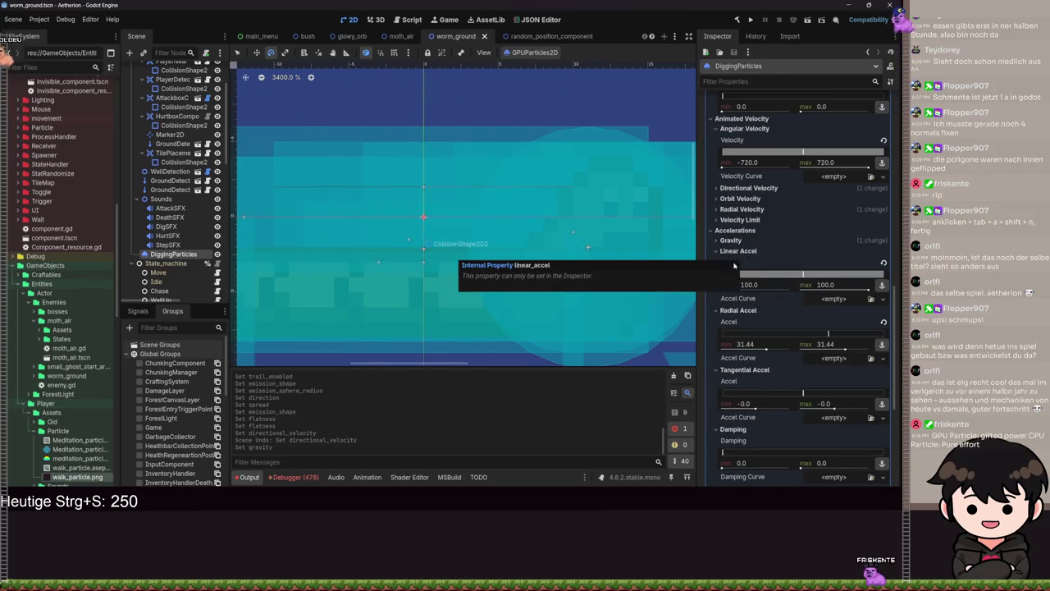
left_click(738, 251)
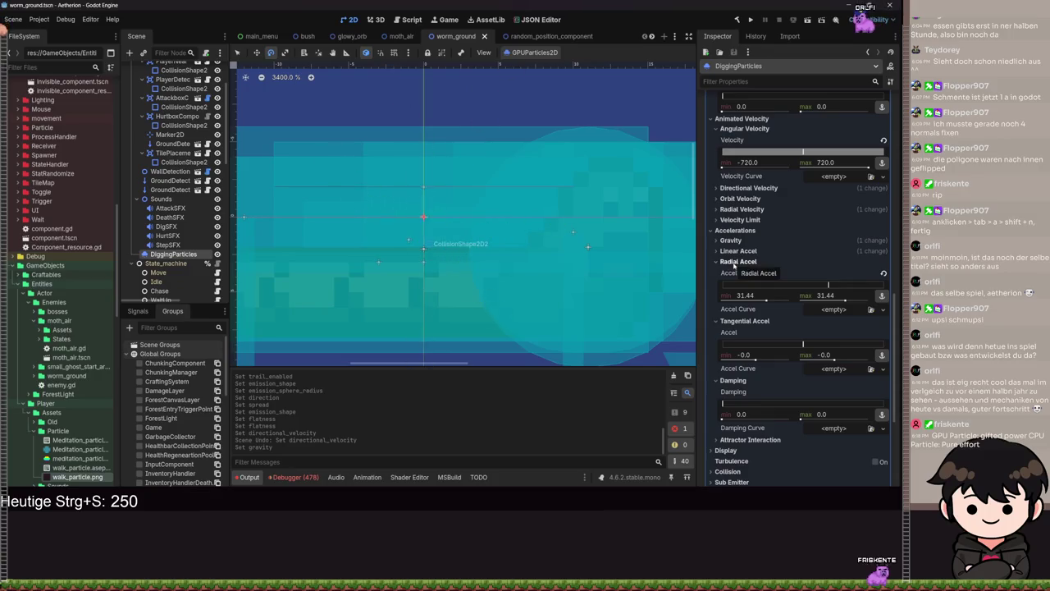
left_click(737, 261)
left_click(739, 272)
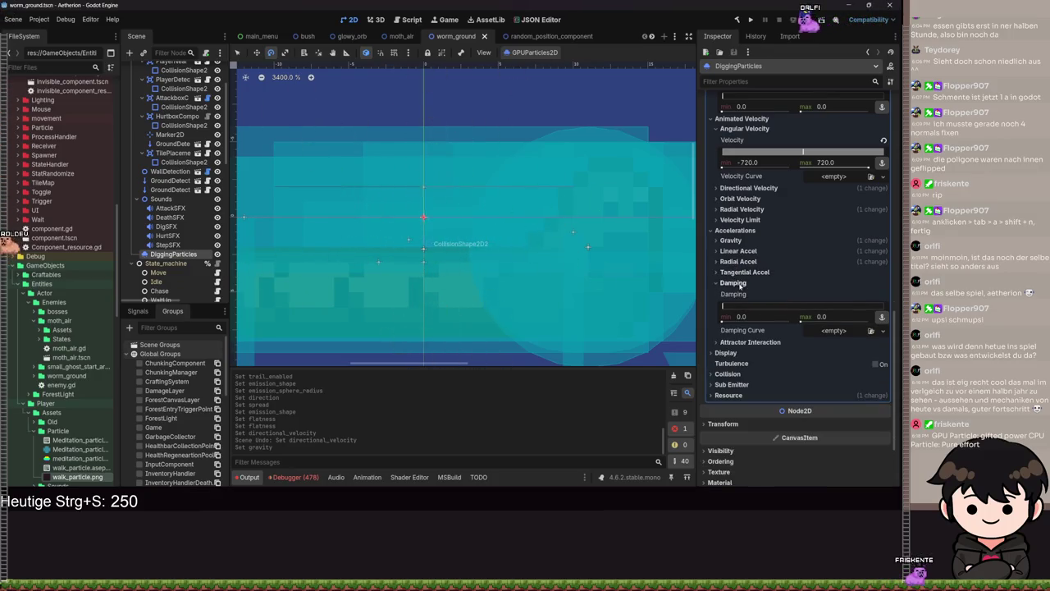
left_click(733, 282)
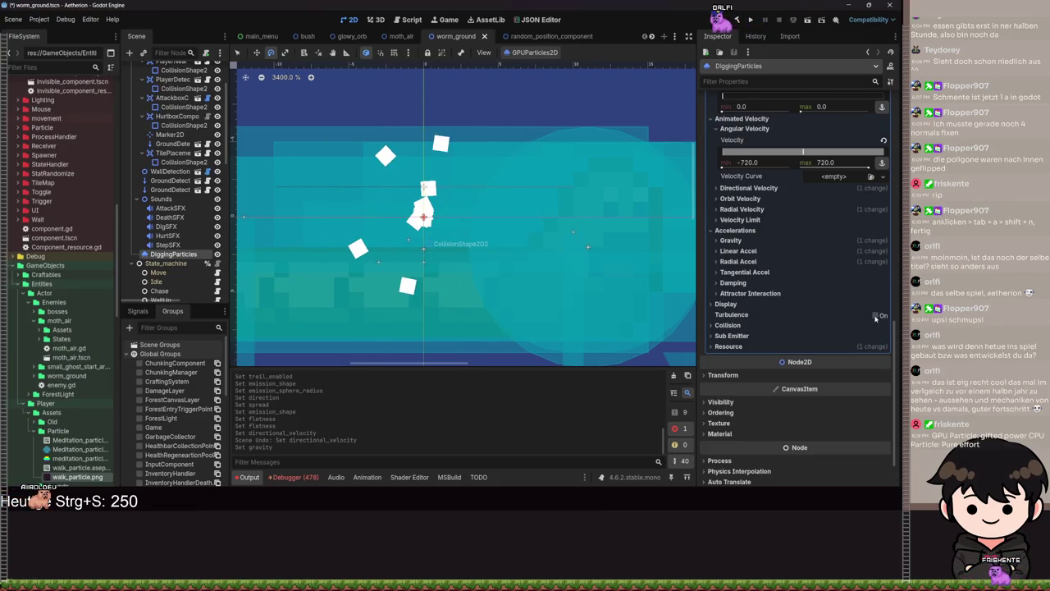
- Switch Turbulence on, then back off, and save the scene again
left_click(876, 315)
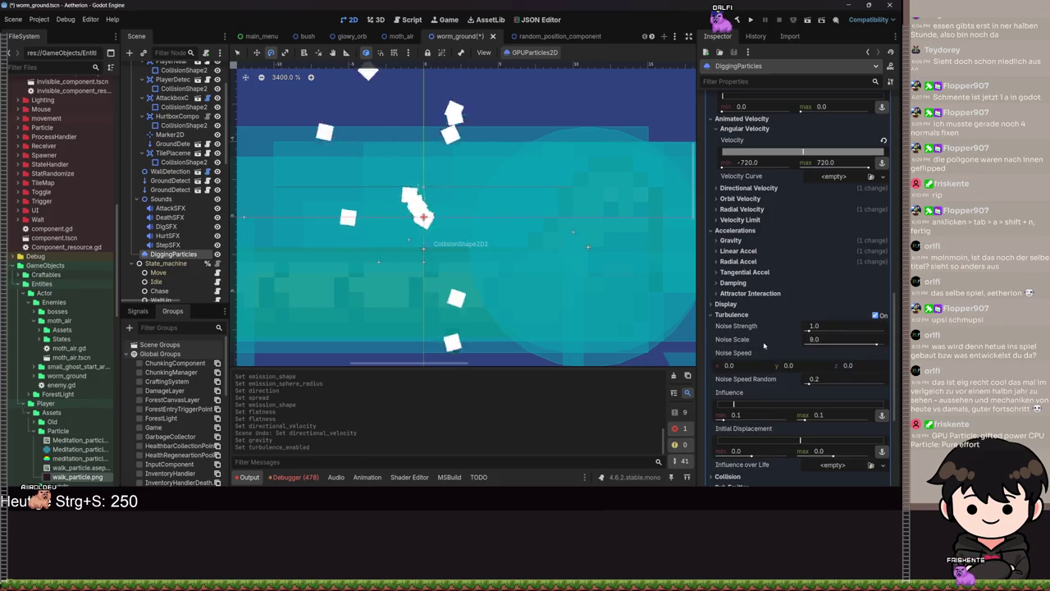
scroll(756, 336, "down", 2)
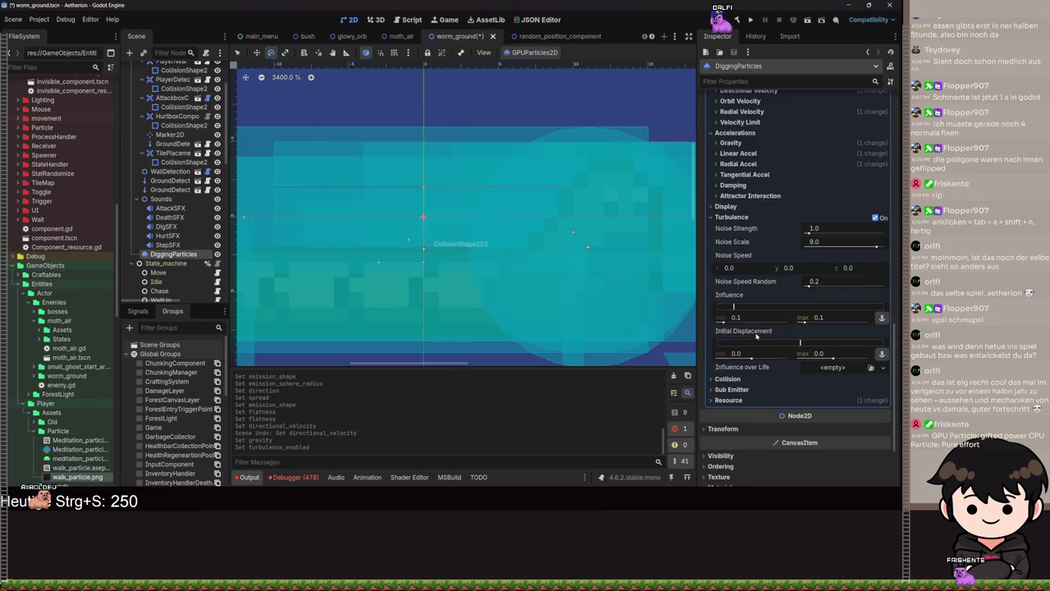
left_click(874, 217)
scroll(743, 343, "up", 2)
key("ctrl+s")
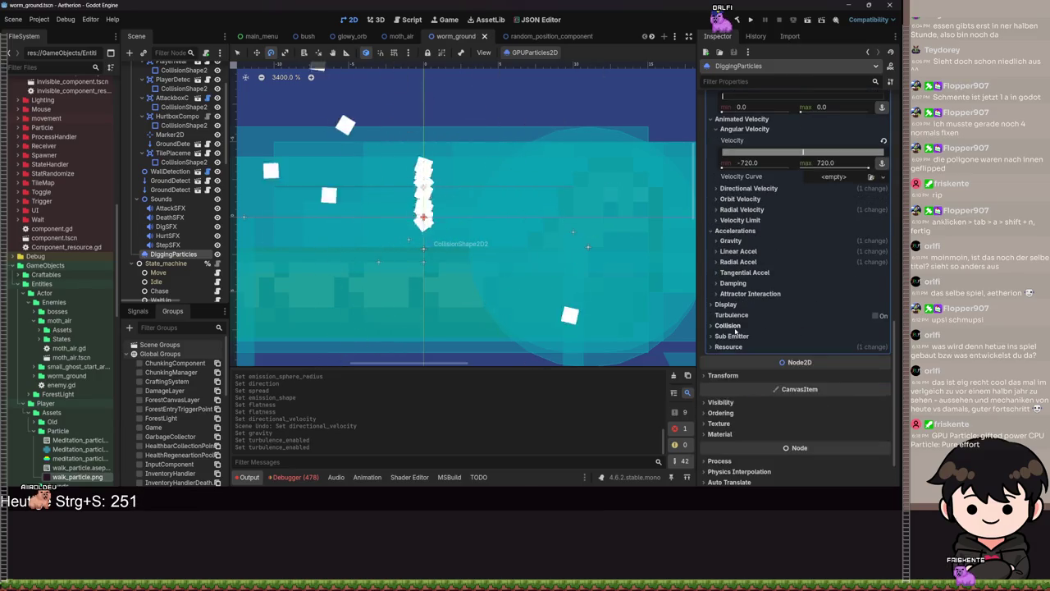
scroll(745, 328, "up", 5)
scroll(743, 320, "up", 5)
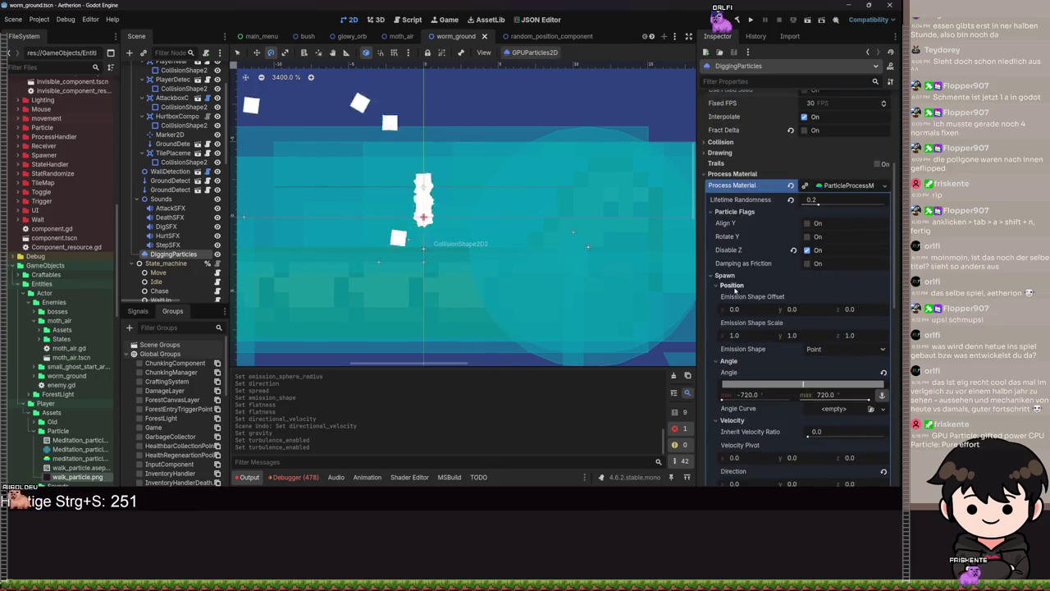
- Raise the spawn velocity's inherit velocity ratio to about 0.139
left_click(731, 285)
left_click(729, 296)
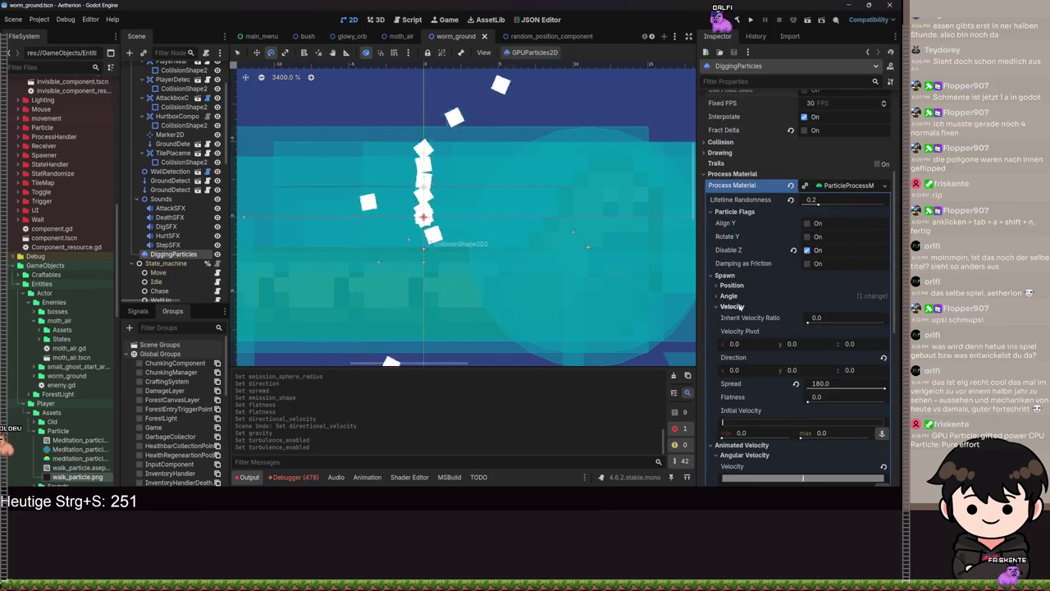
left_click(737, 307)
scroll(747, 336, "down", 2)
left_click(732, 258)
left_click_drag(808, 274, 818, 274)
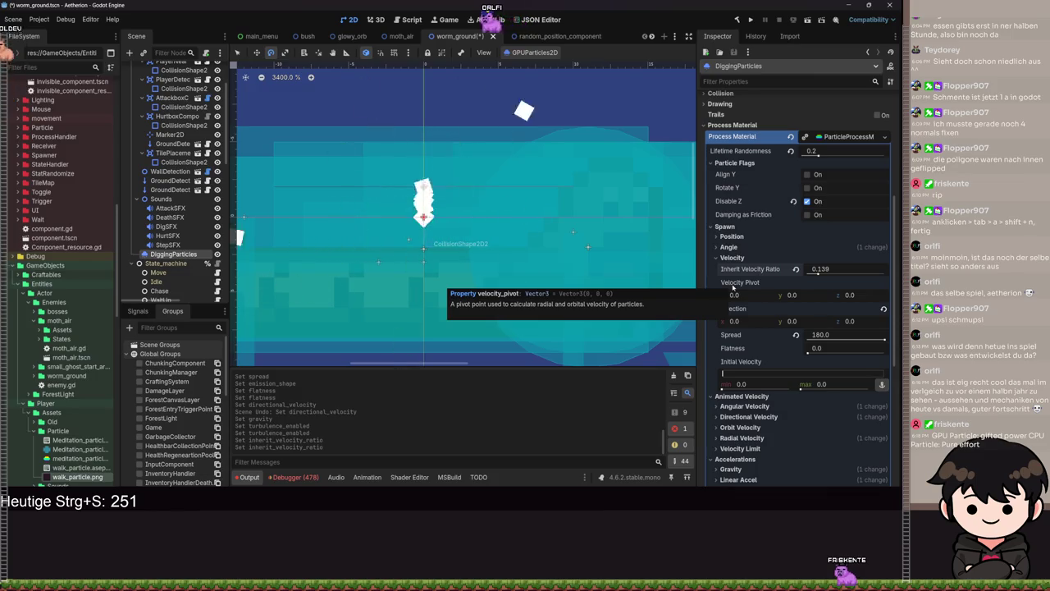
- Set the velocity direction to (1, 1, 0), reset the velocity pivot, and save
left_click_drag(747, 303, 752, 300)
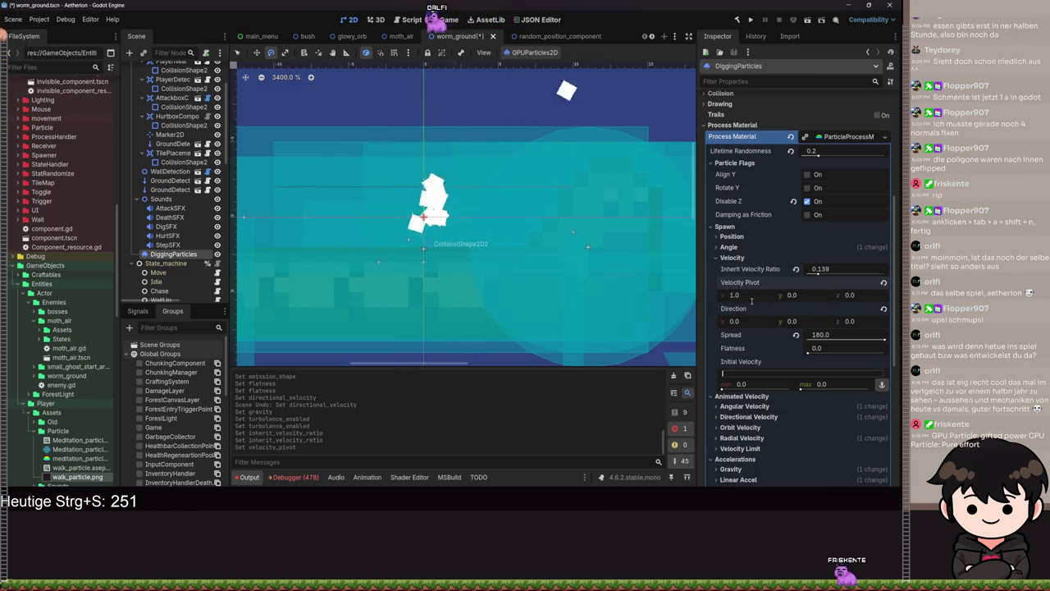
left_click_drag(806, 300, 861, 300)
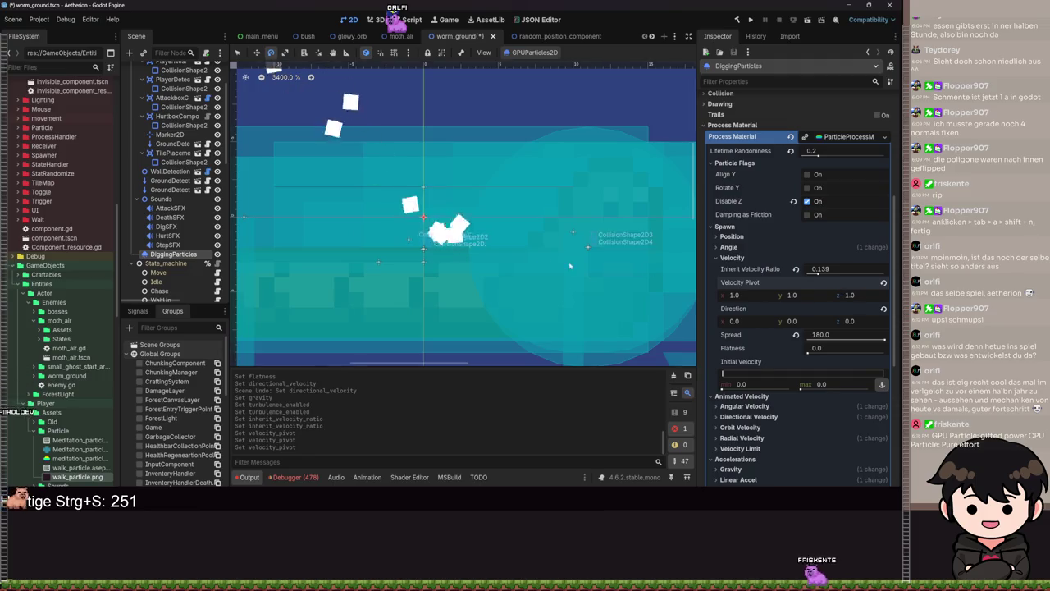
key("f")
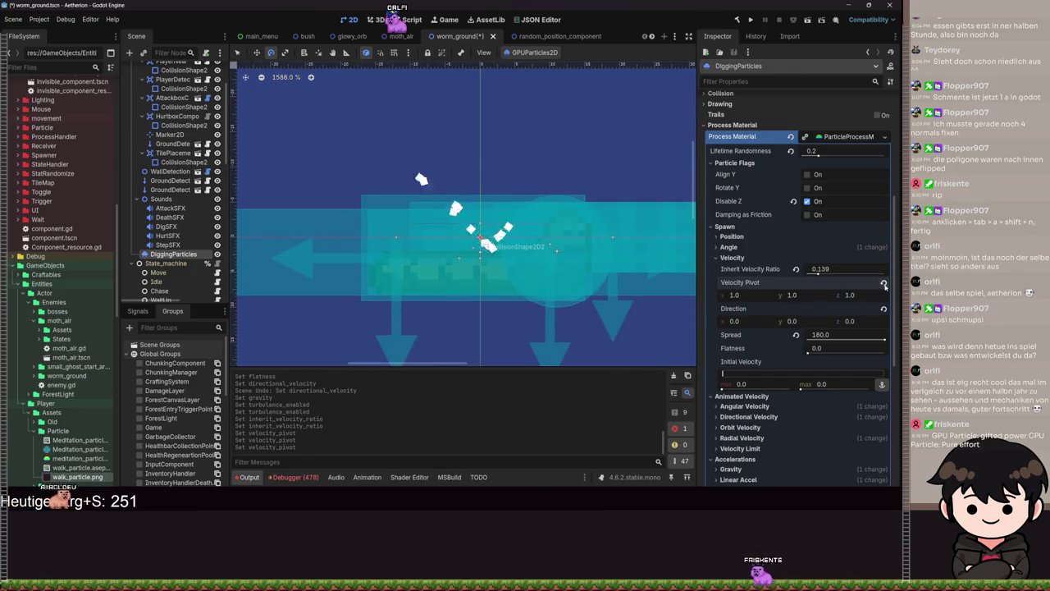
left_click(884, 283)
key("ctrl+s")
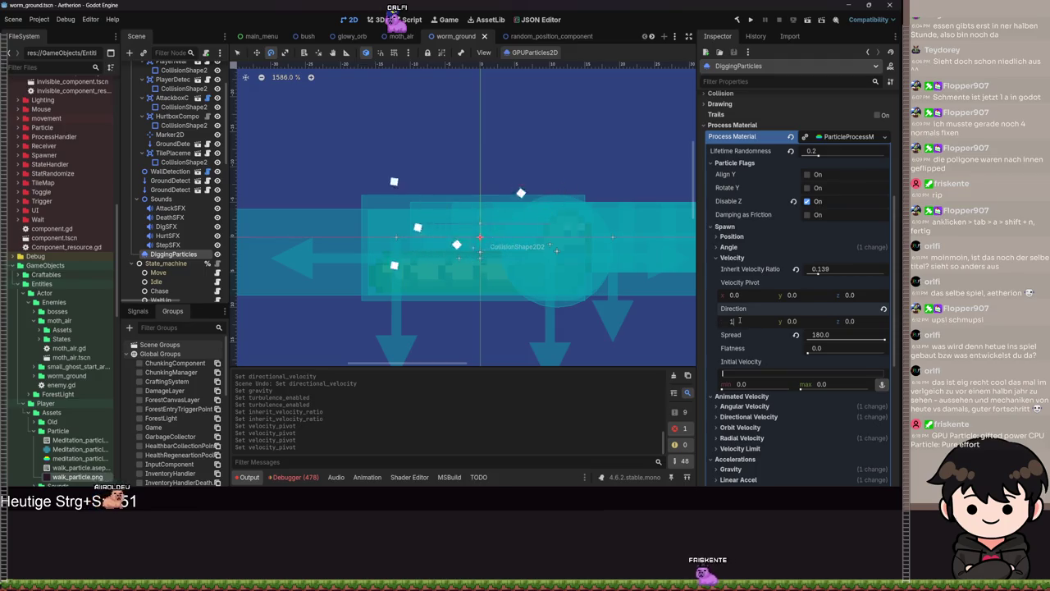
key("Return")
scroll(540, 258, "up", 3)
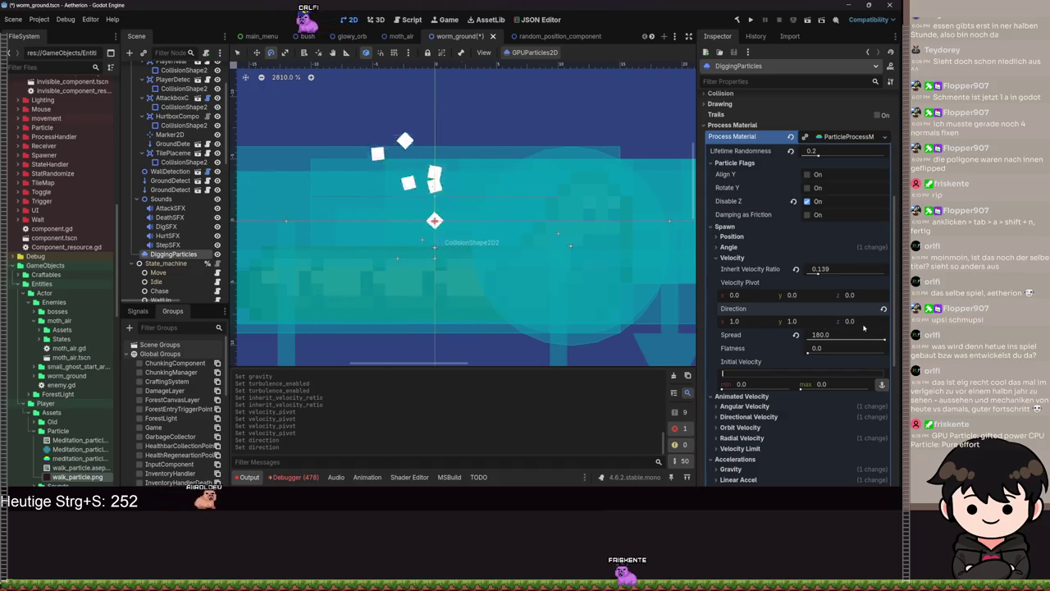
key("ctrl+s")
- Set Initial Velocity to 7.73–10.31 and save the worm_ground scene
left_click_drag(806, 386, 713, 389)
scroll(470, 260, "down", 3)
left_click_drag(802, 390, 803, 390)
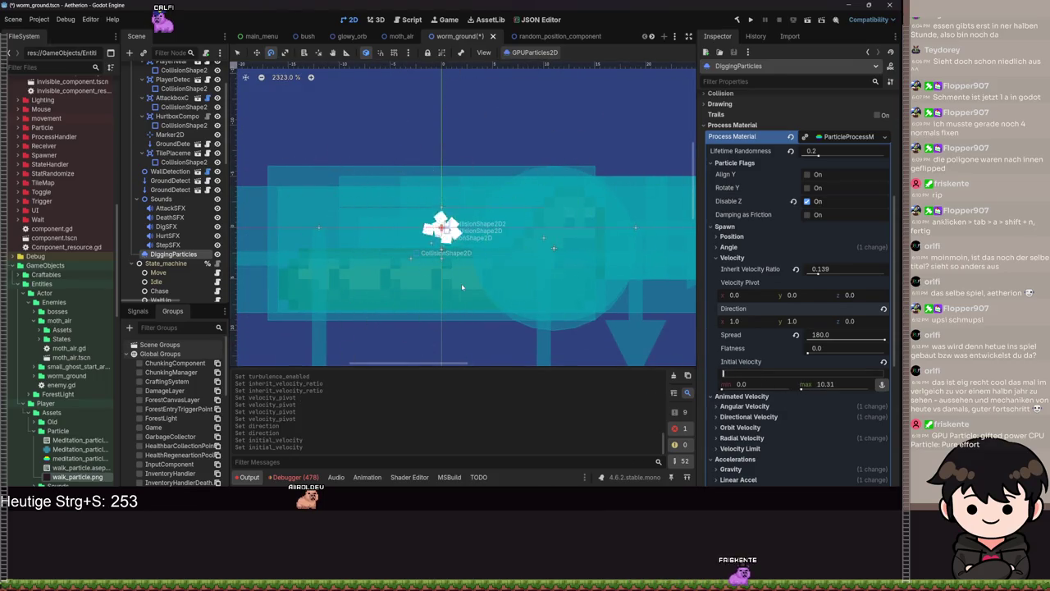
scroll(450, 248, "up", 5)
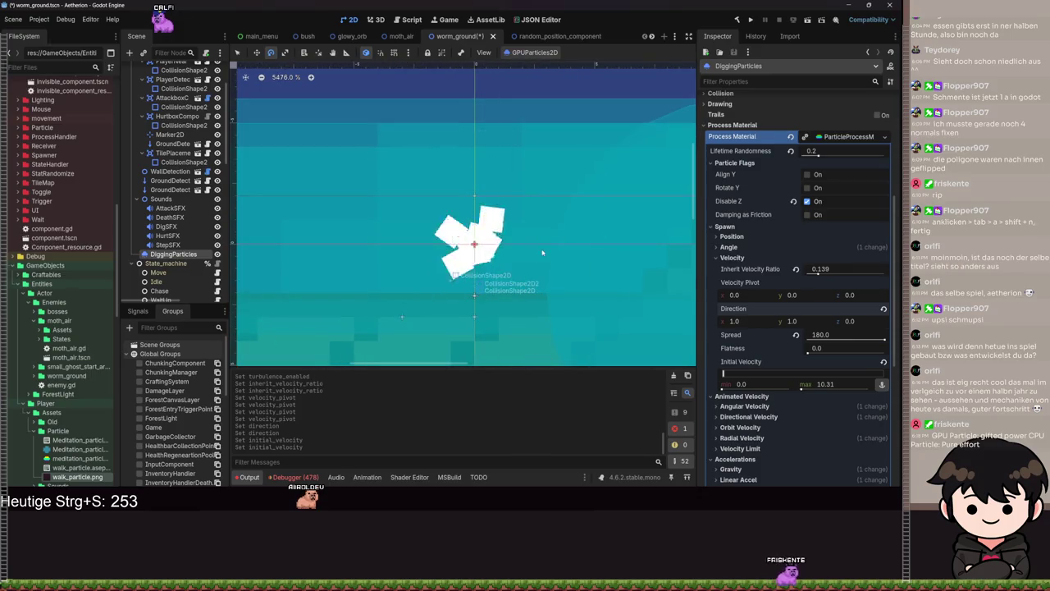
left_click_drag(722, 389, 728, 389)
scroll(534, 290, "down", 2)
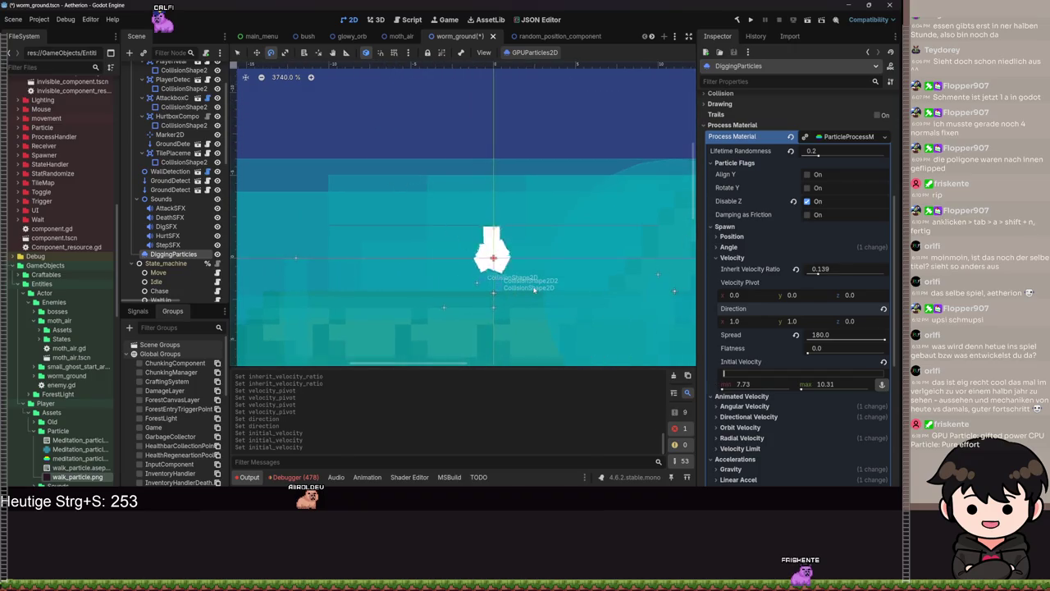
scroll(535, 290, "down", 4)
scroll(402, 194, "down", 6)
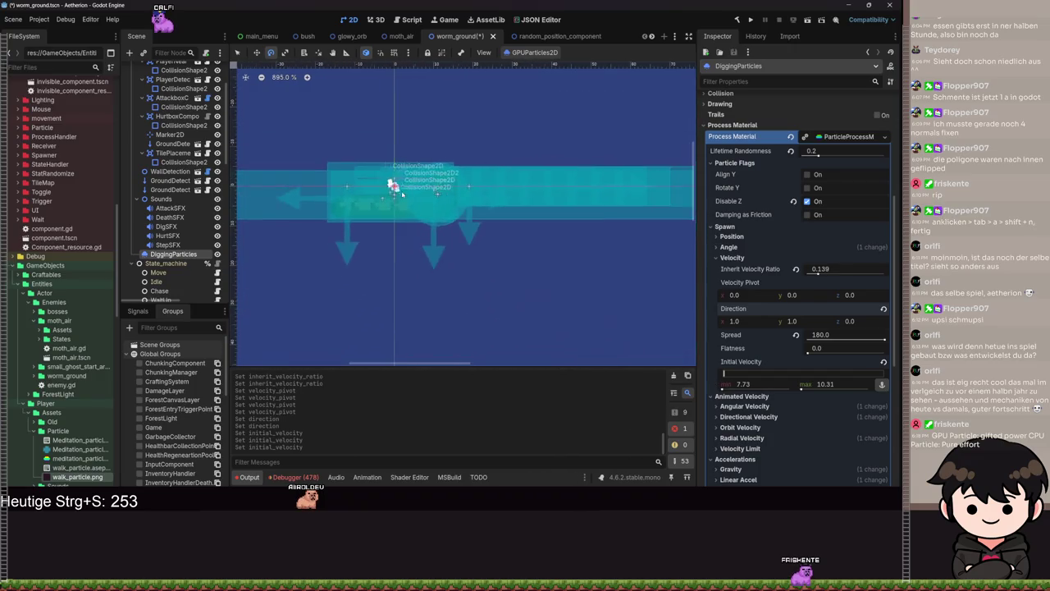
key("ctrl+s")
- Try an Amount of 128, settle on 16 particles, save, and run the project
left_click(815, 128)
type("128")
key("Return")
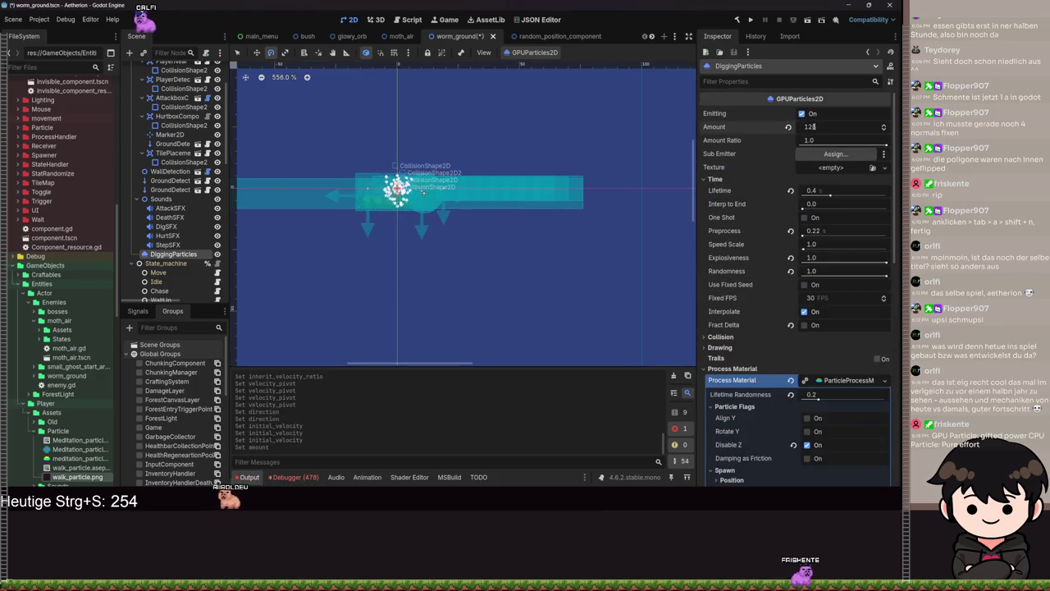
scroll(642, 182, "up", 5)
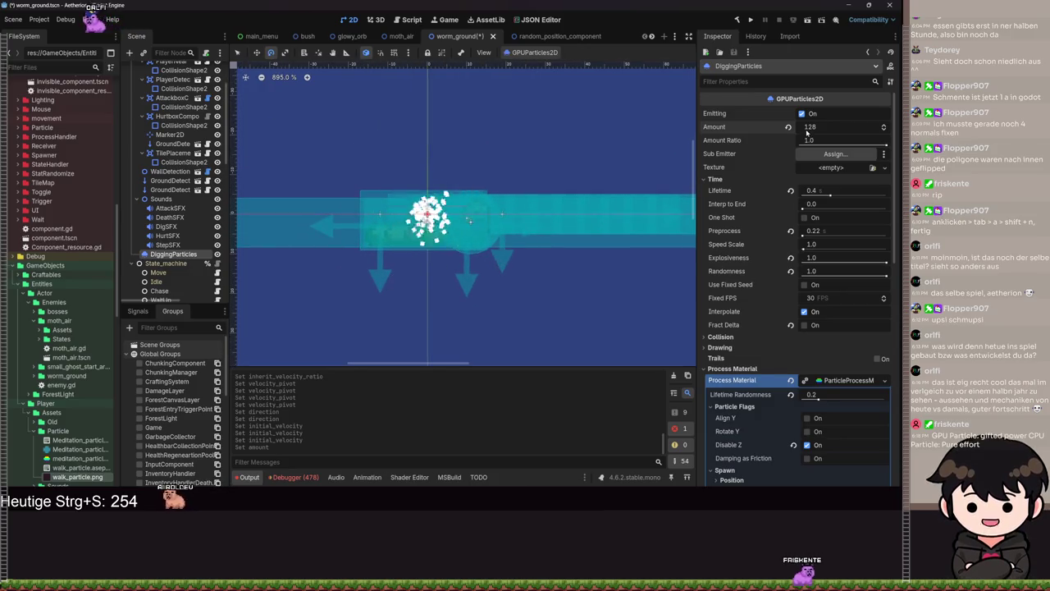
type("6")
key("Return")
key("ctrl+s")
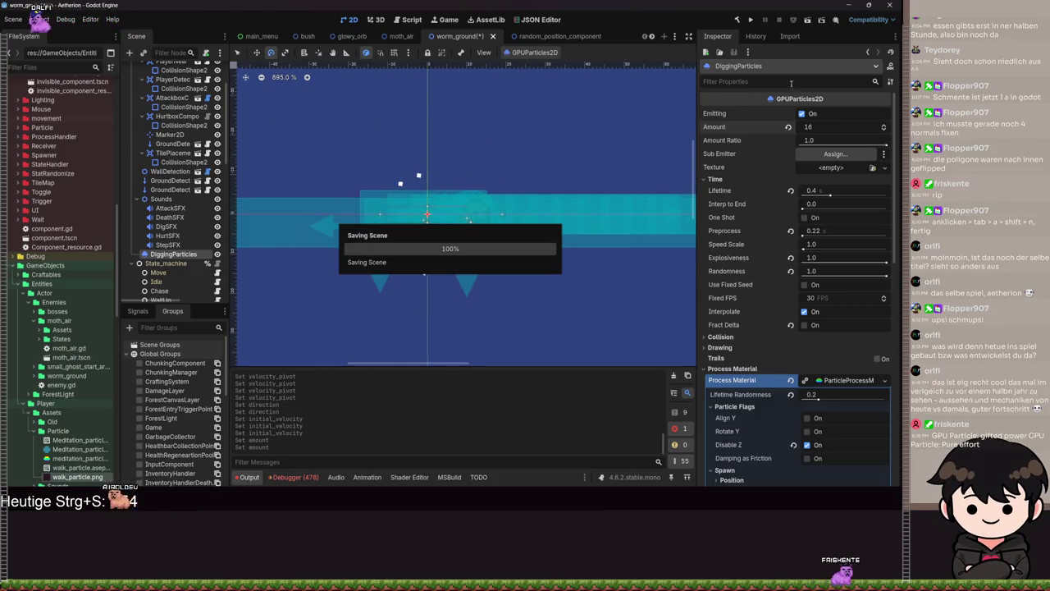
left_click(749, 24)
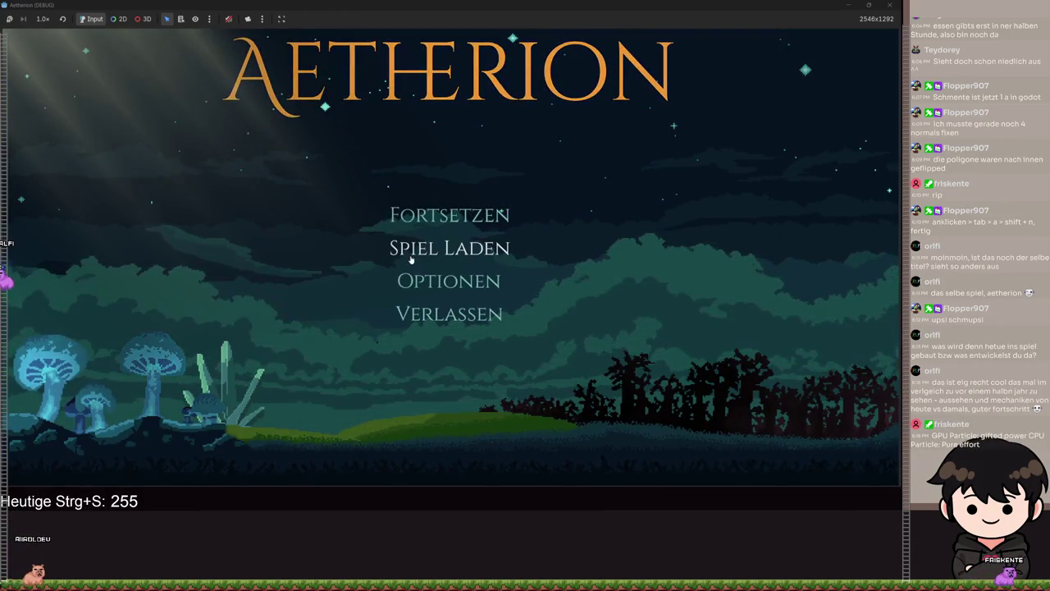
- Start a game in empty Spielstand 2, walk left and right, select hotbar slot 4, then close
left_click(411, 259)
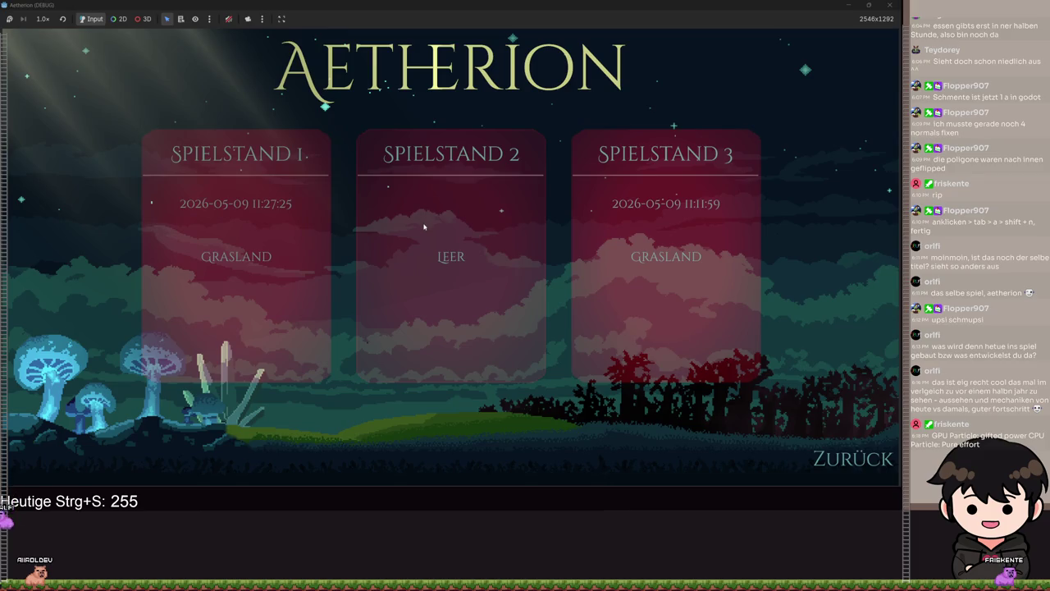
left_click(421, 219)
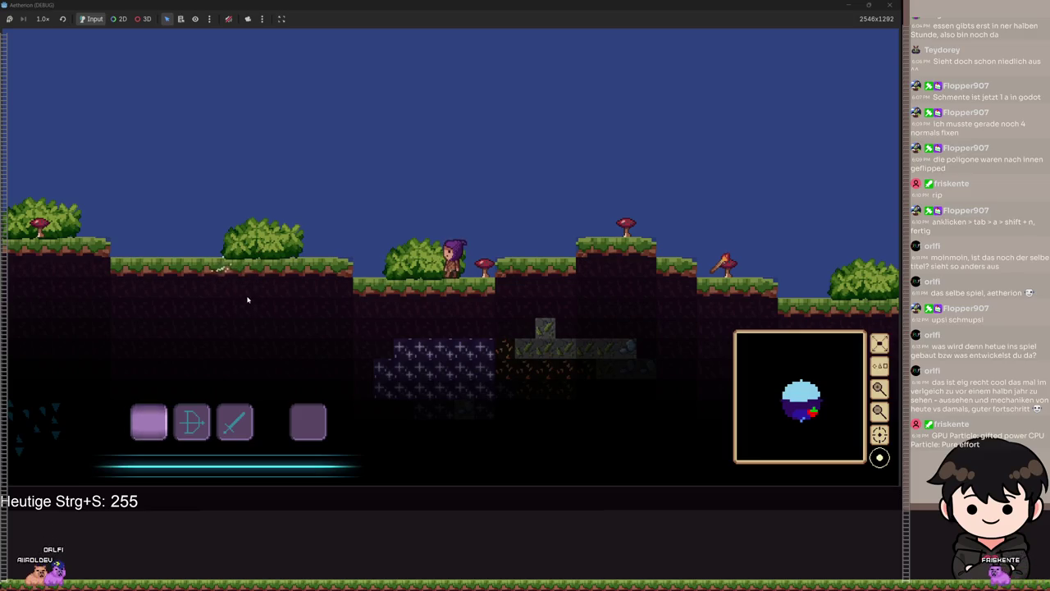
key("a")
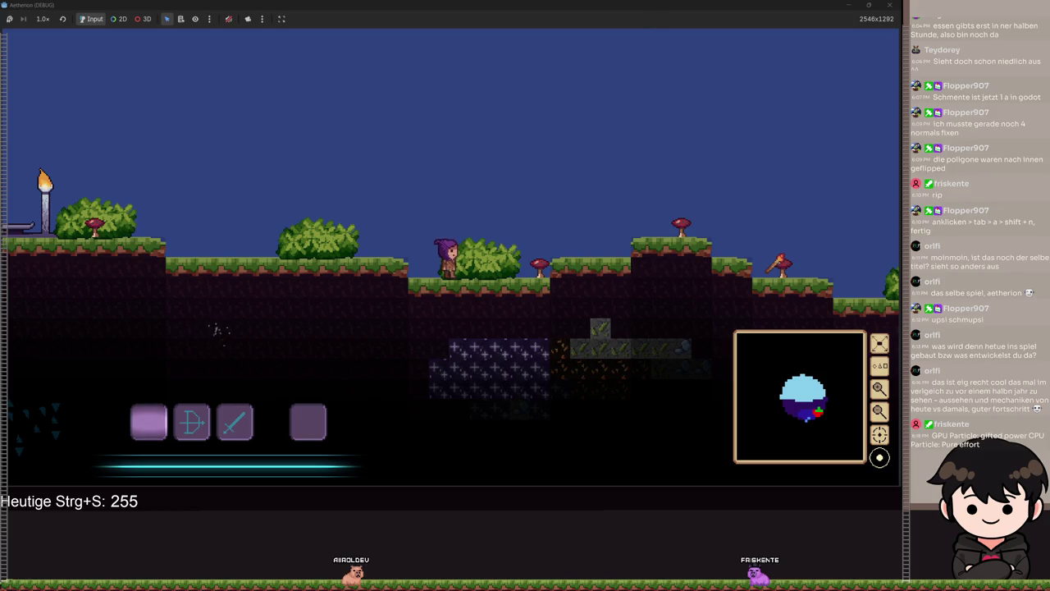
key("4")
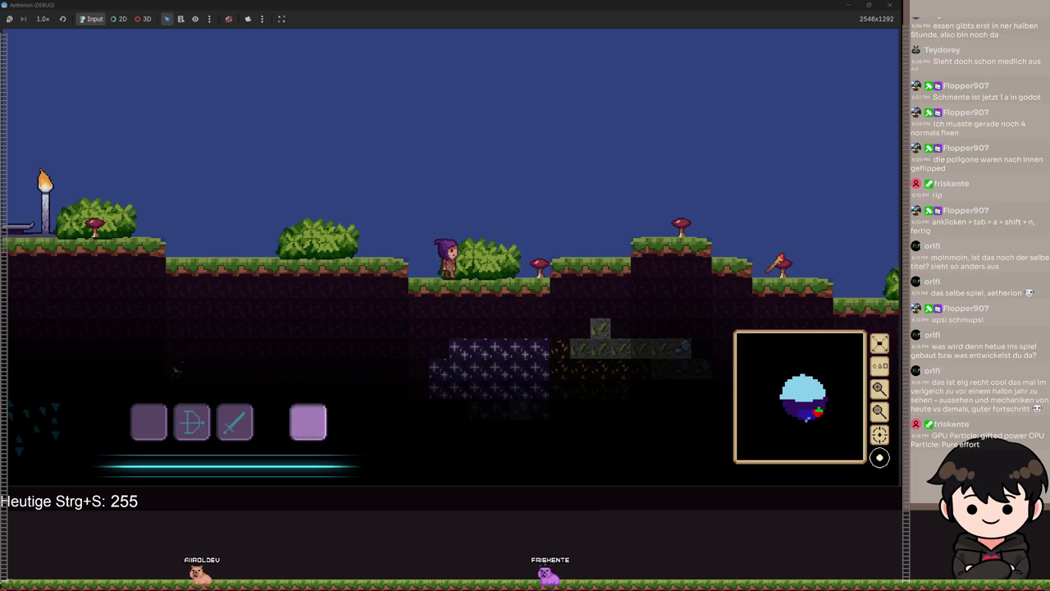
key("d")
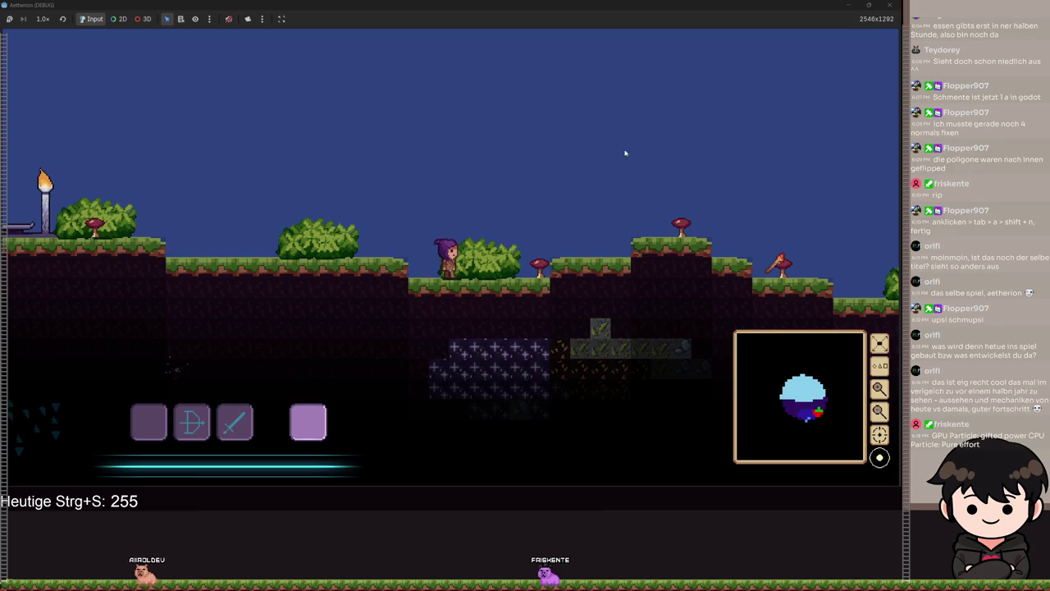
left_click(847, 8)
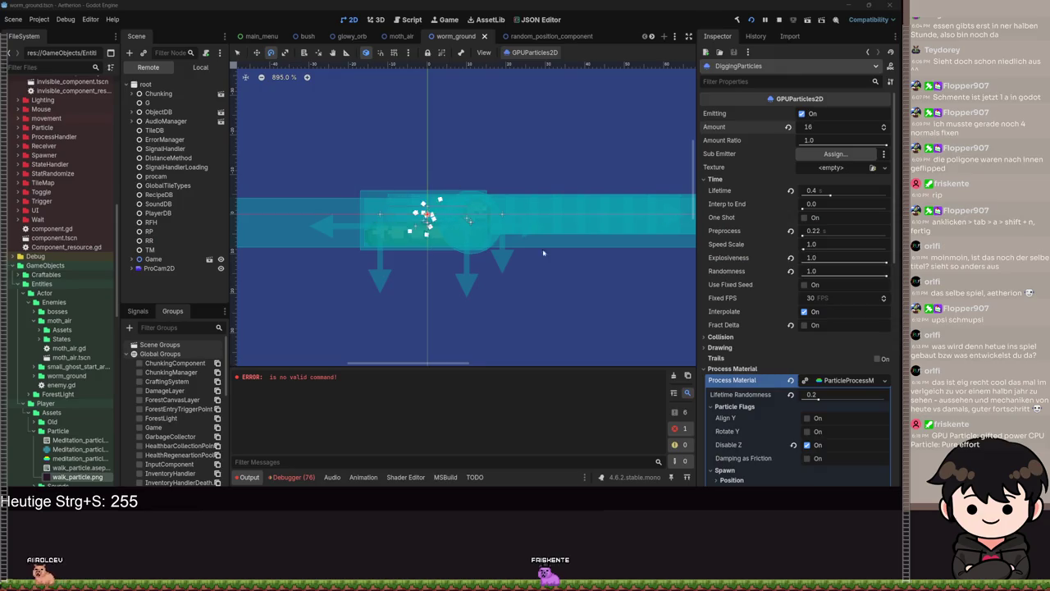
- Bring the browser forward, maximize it, and play the RTL West video fullscreen
key("alt+Tab")
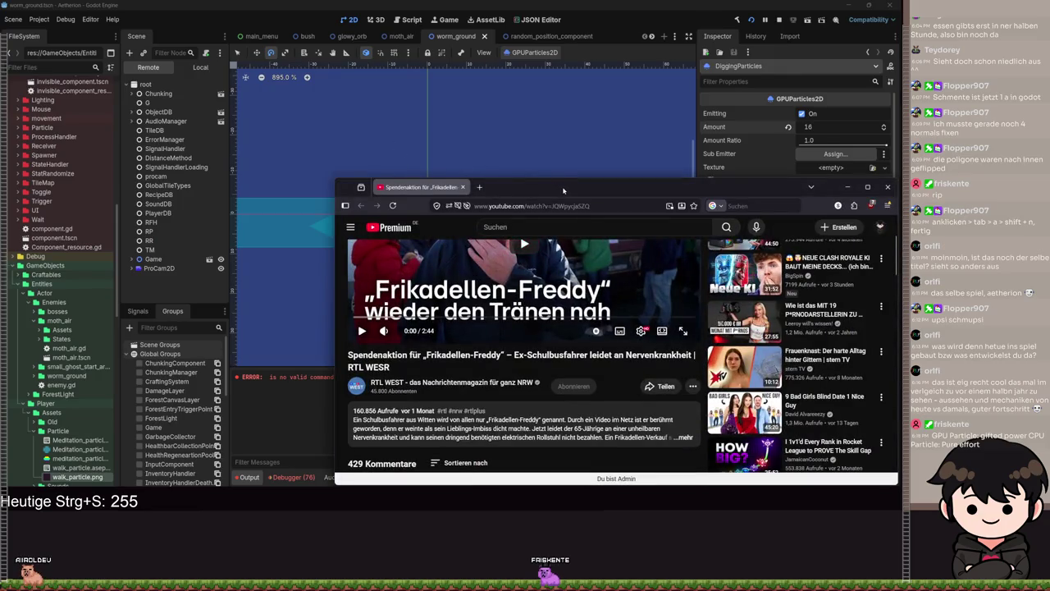
double_click(563, 190)
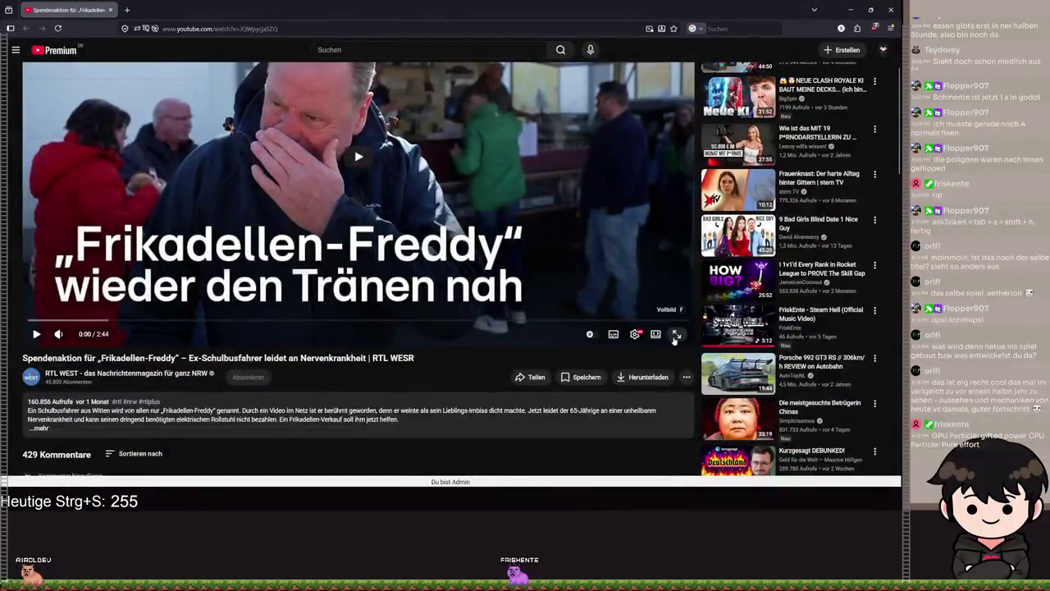
left_click(675, 335)
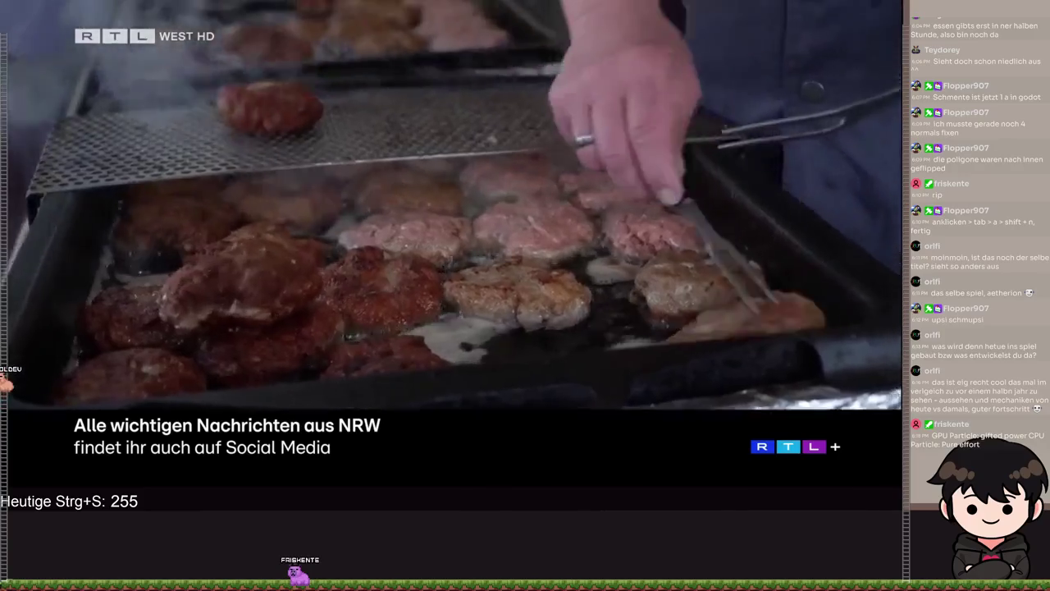
- Watch the fundraiser report, pausing and resuming it several times up to about 1:07
left_click(489, 172)
left_click(489, 173)
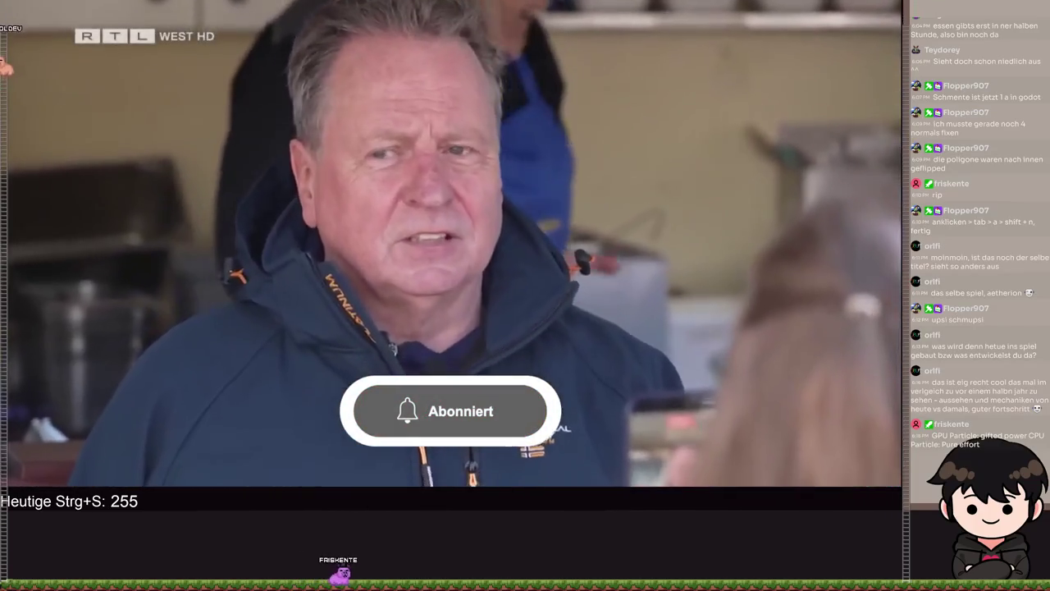
left_click(490, 172)
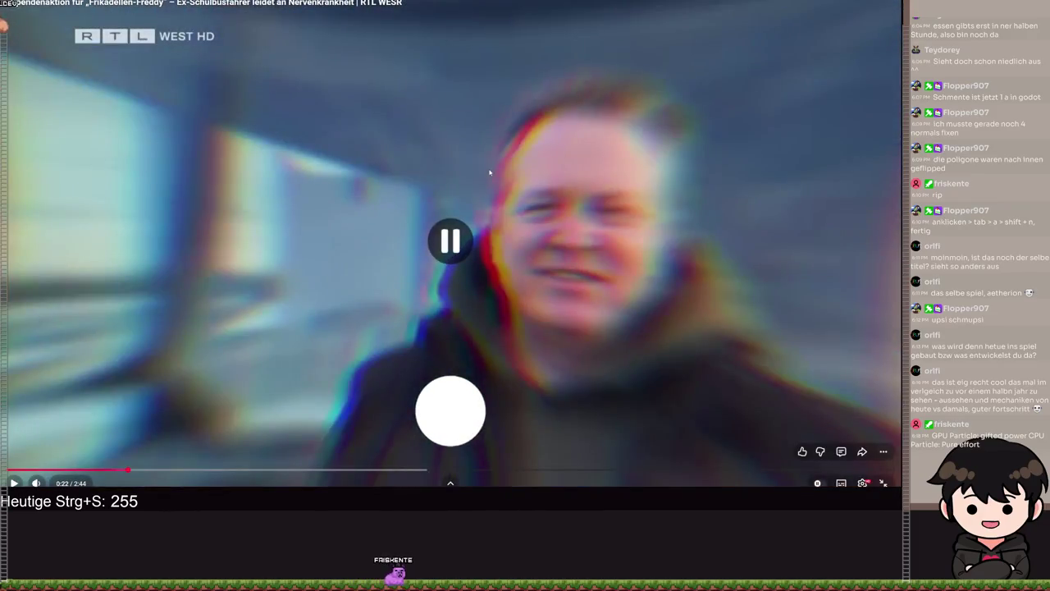
left_click(489, 173)
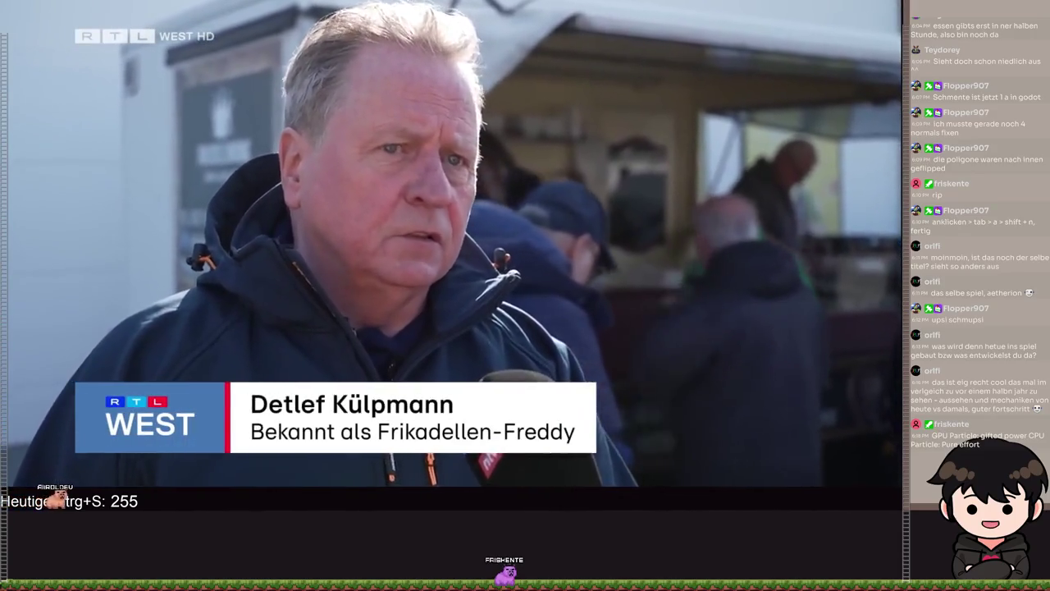
key("space")
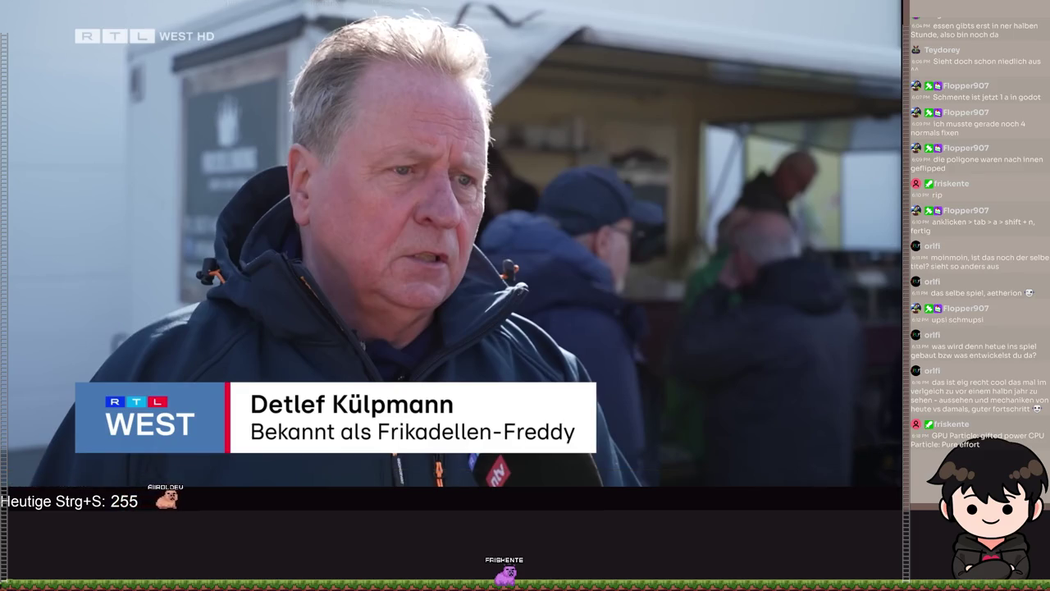
key("space")
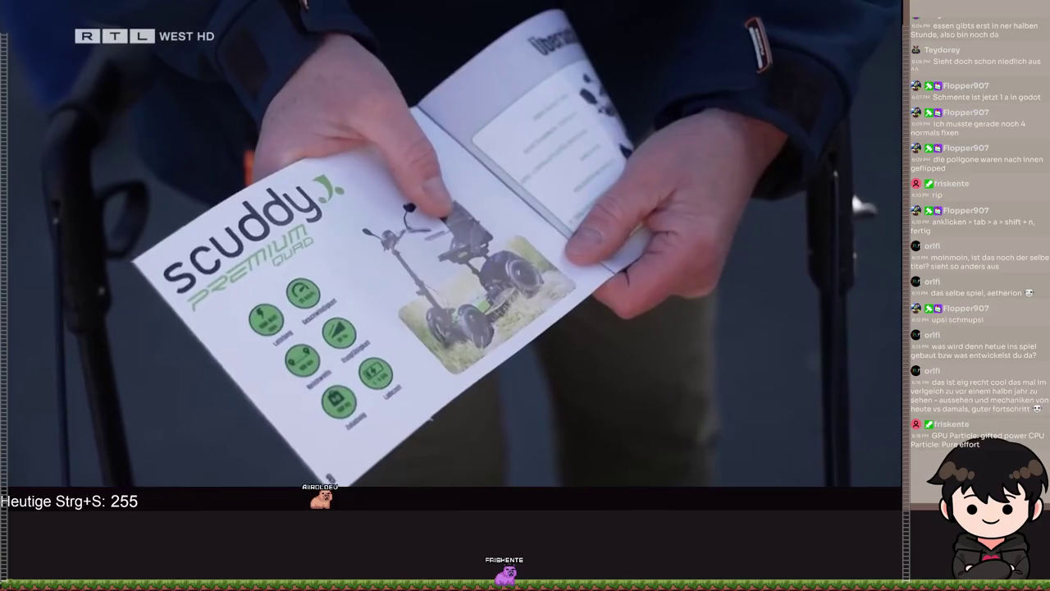
left_click(490, 173)
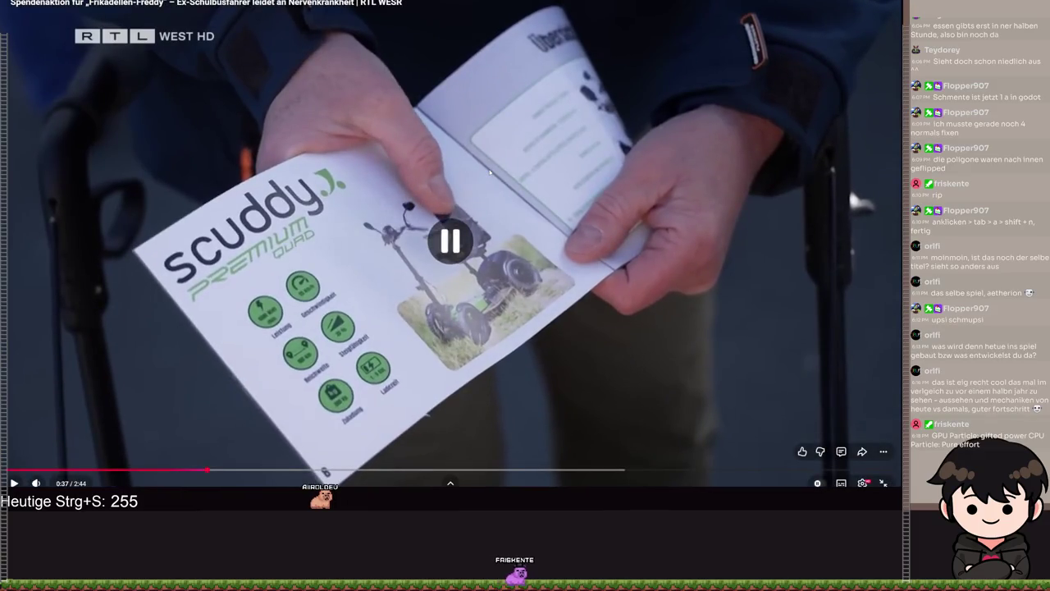
left_click(489, 172)
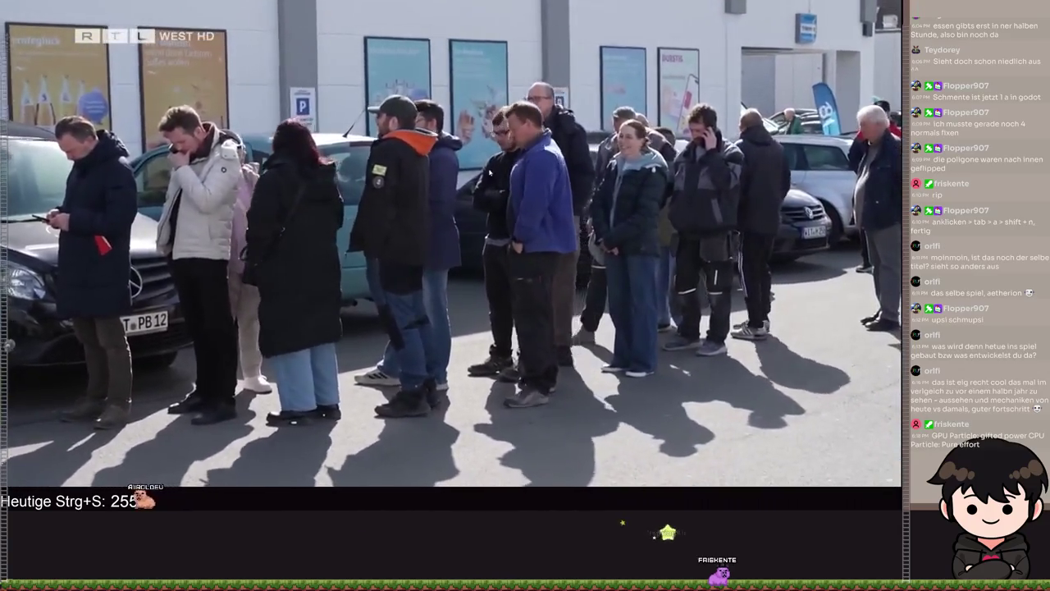
left_click(490, 172)
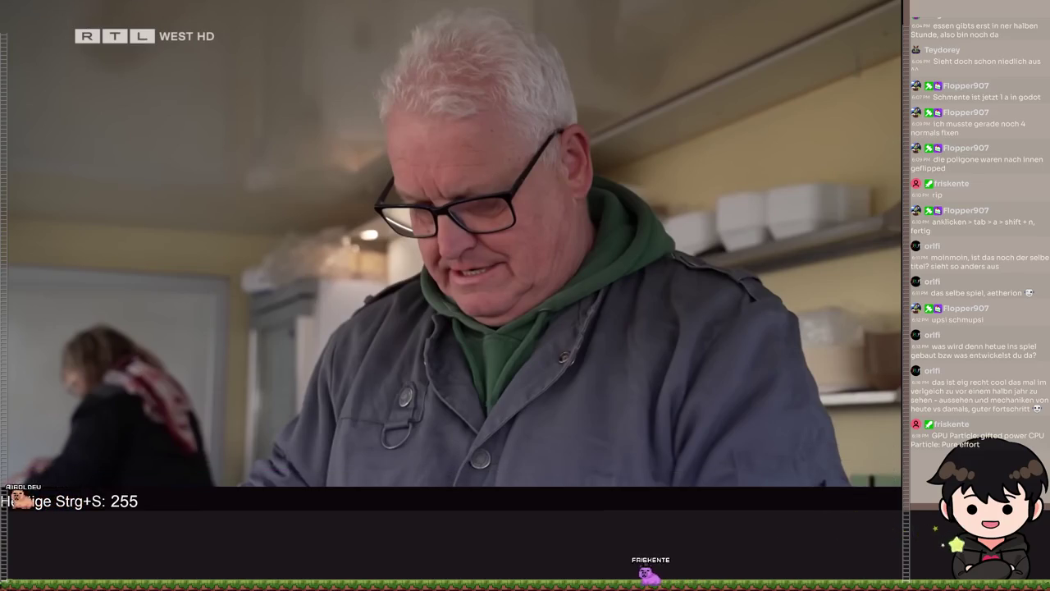
left_click(489, 173)
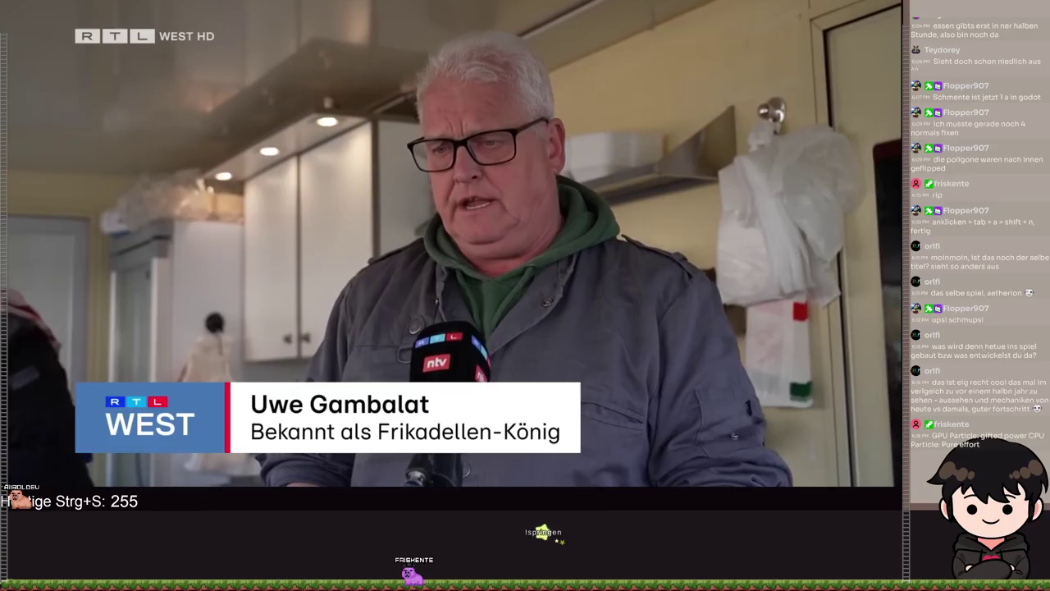
left_click(490, 173)
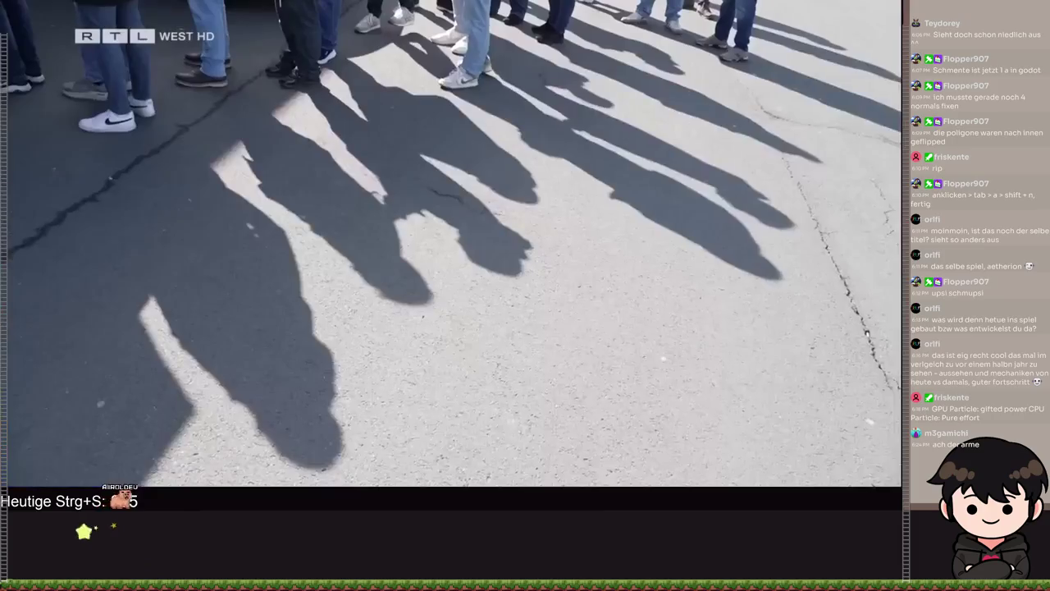
left_click(490, 172)
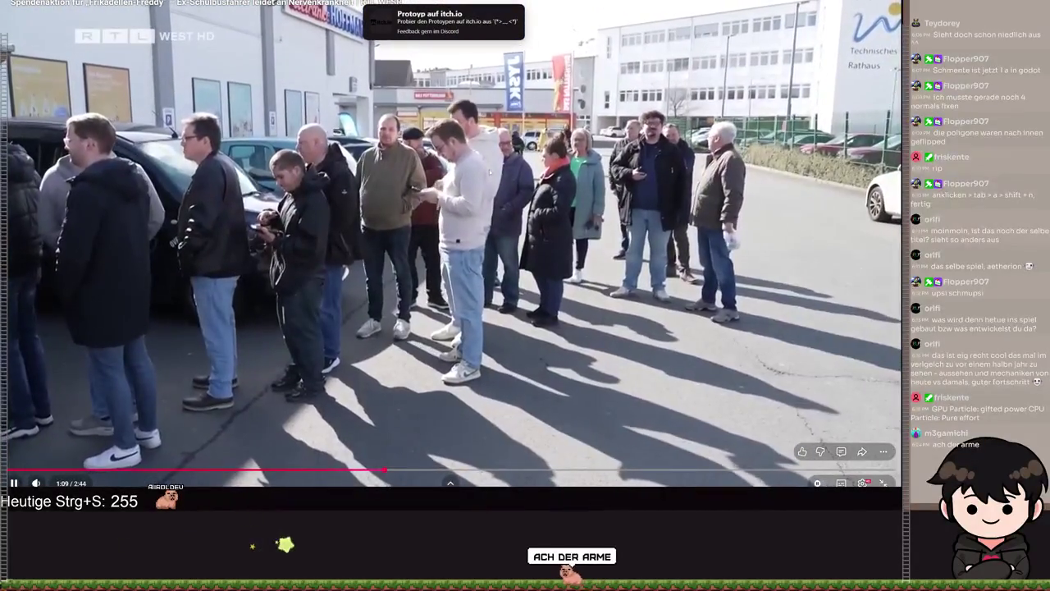
left_click(489, 173)
left_click(489, 172)
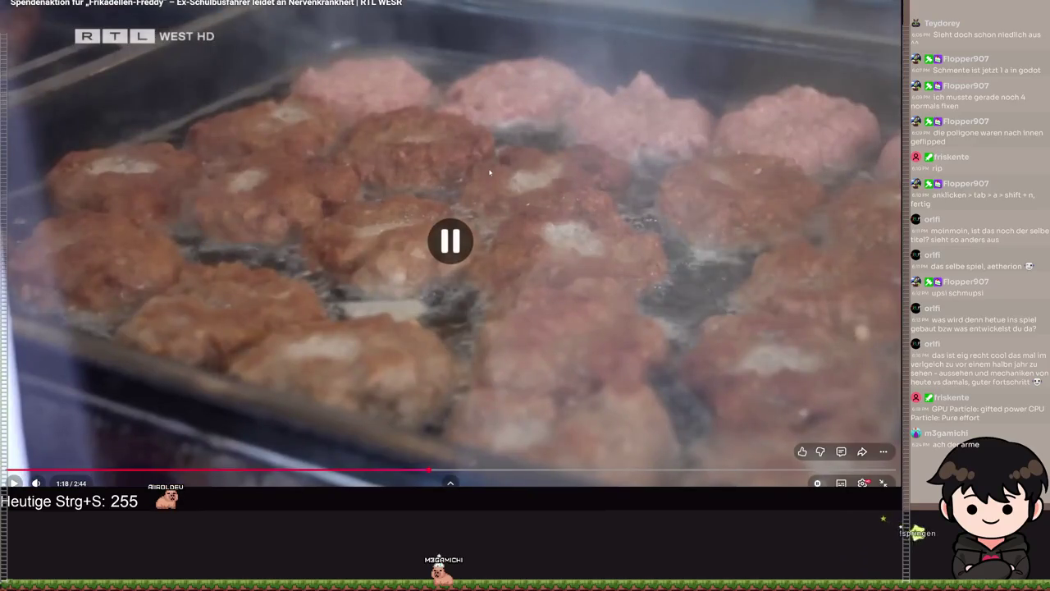
left_click(490, 173)
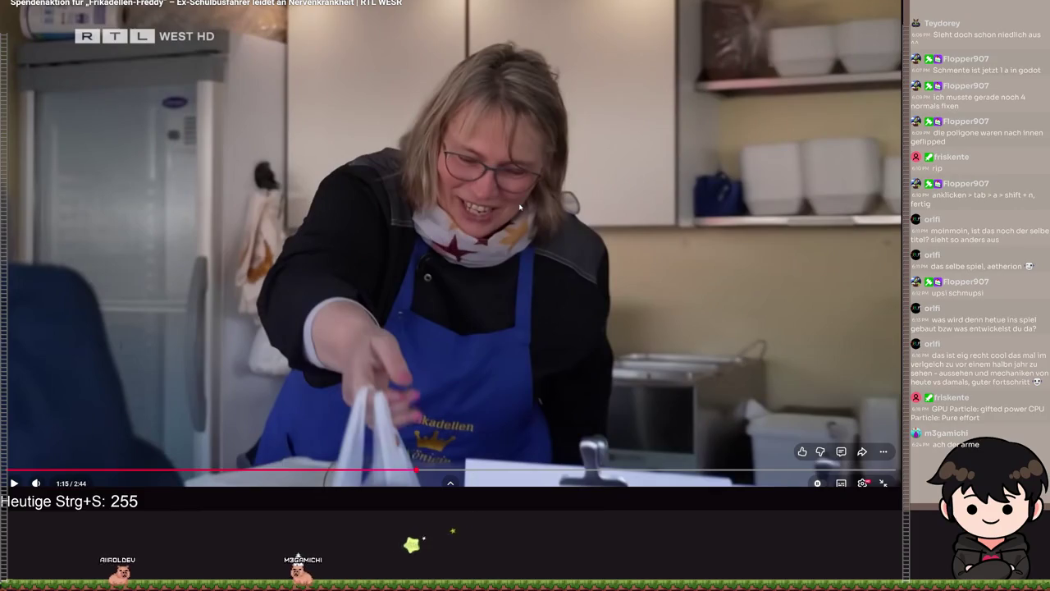
key("space")
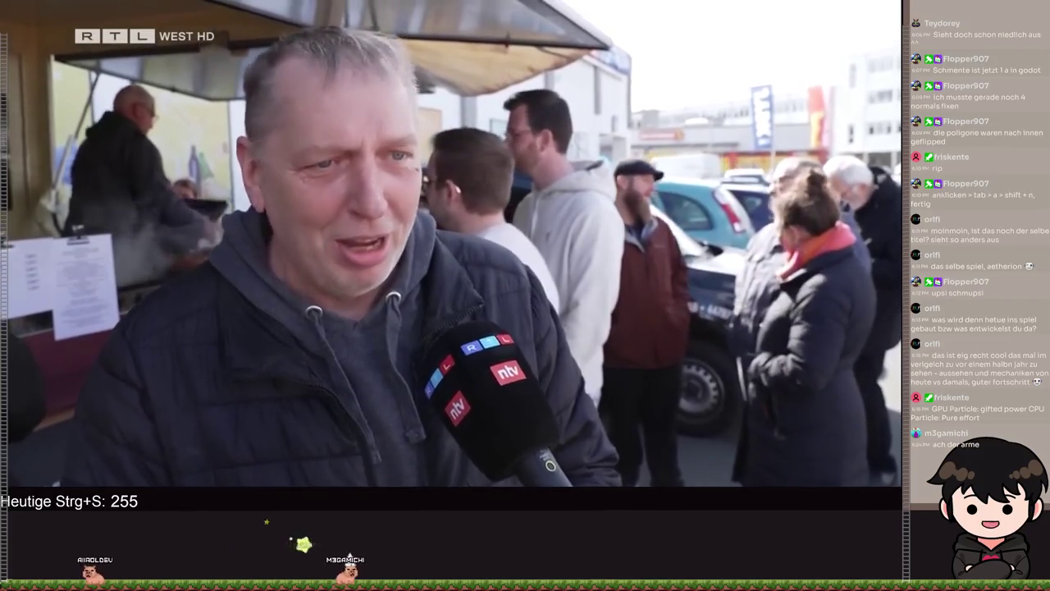
left_click(521, 207)
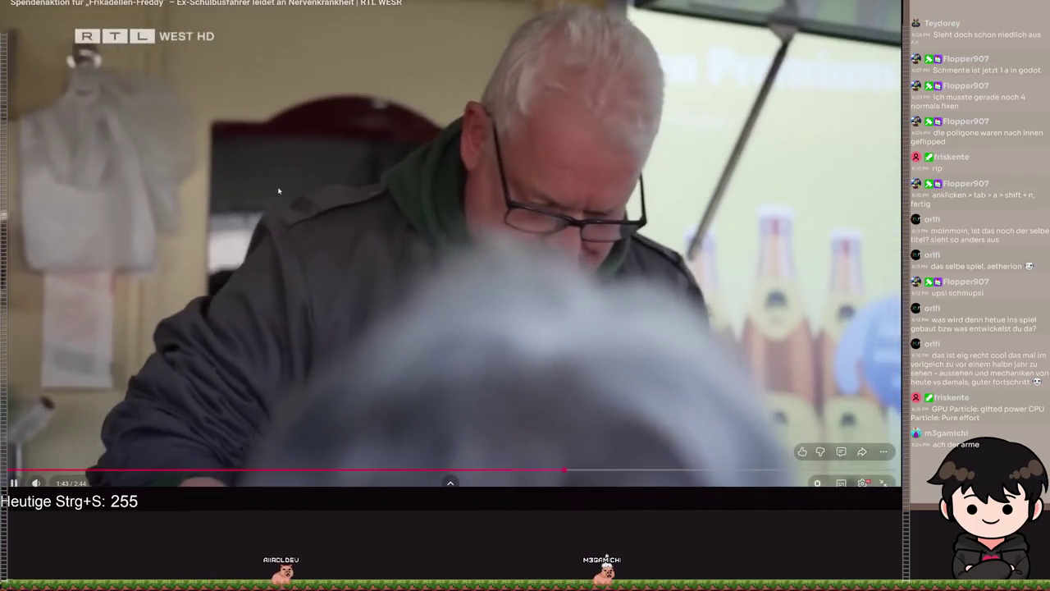
left_click(278, 190)
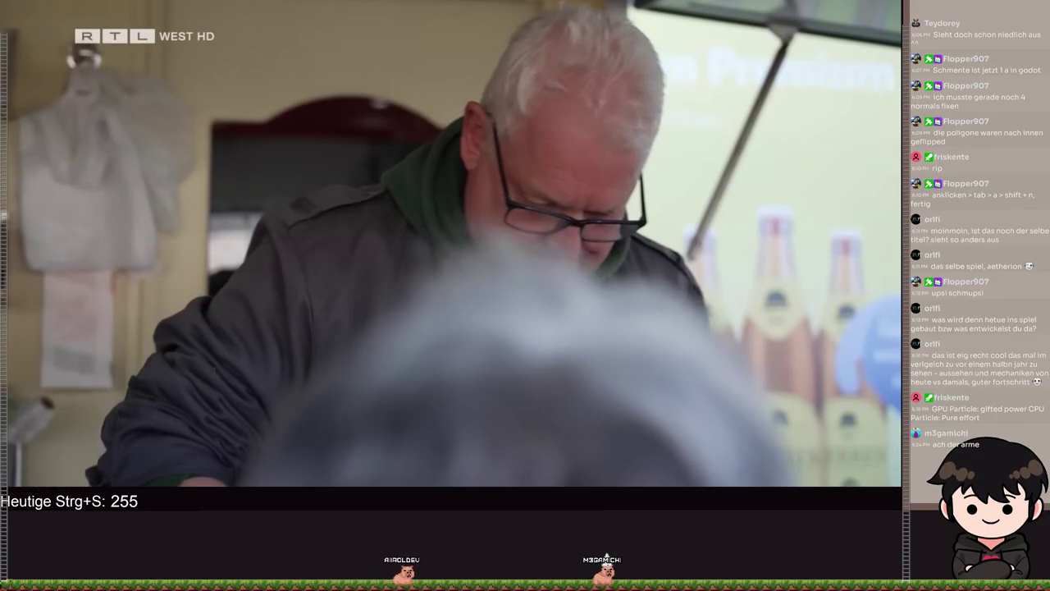
left_click(278, 190)
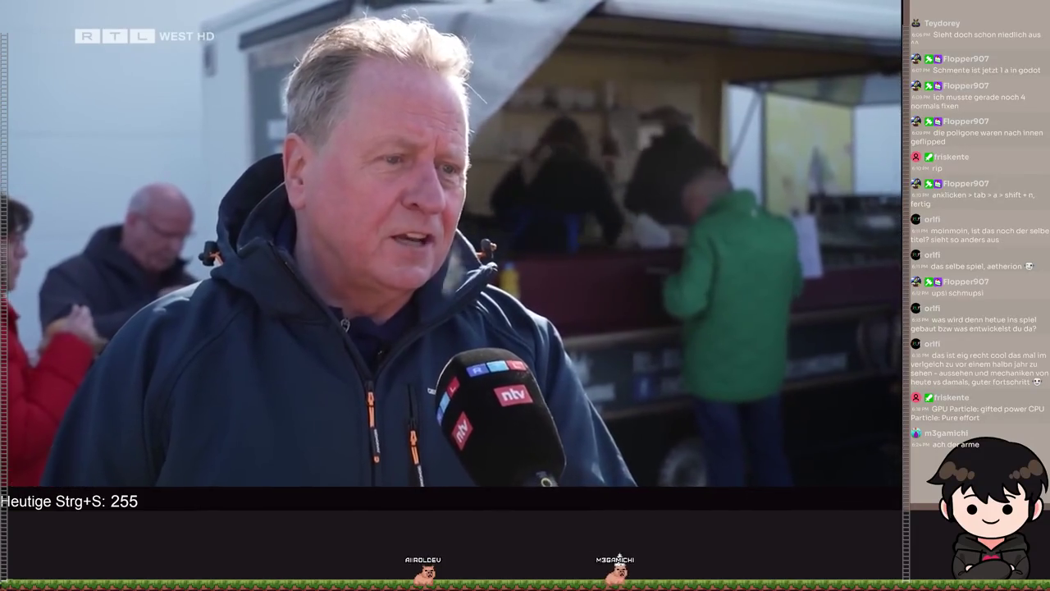
key("space")
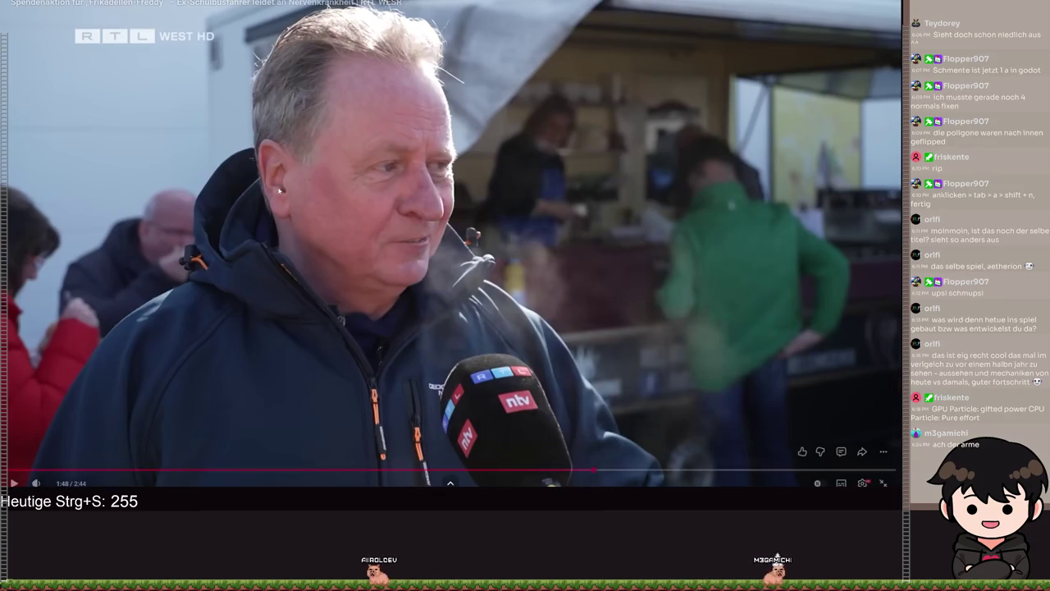
key("space")
key("space")
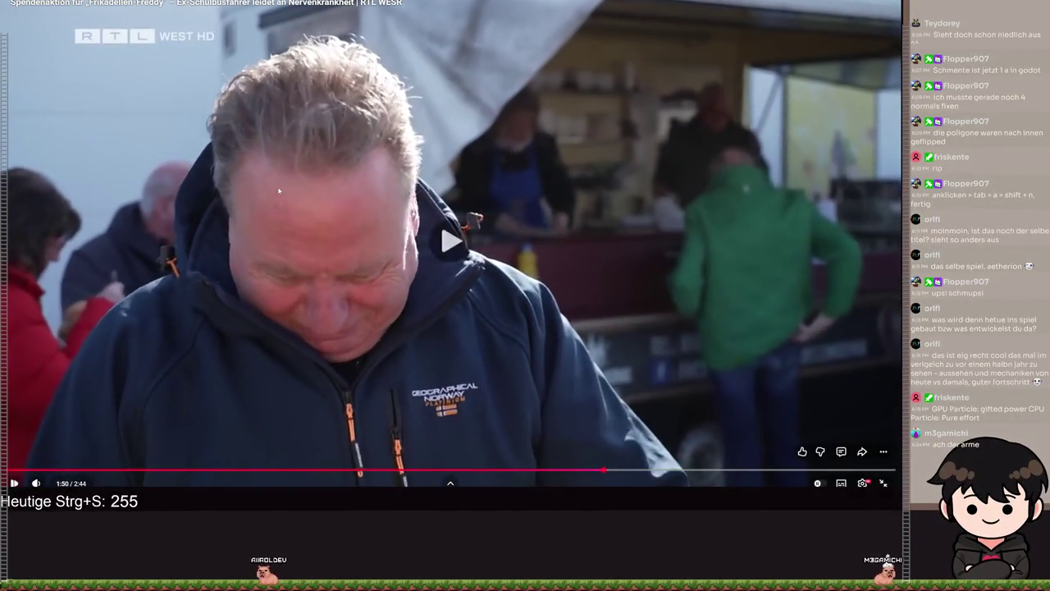
key("space")
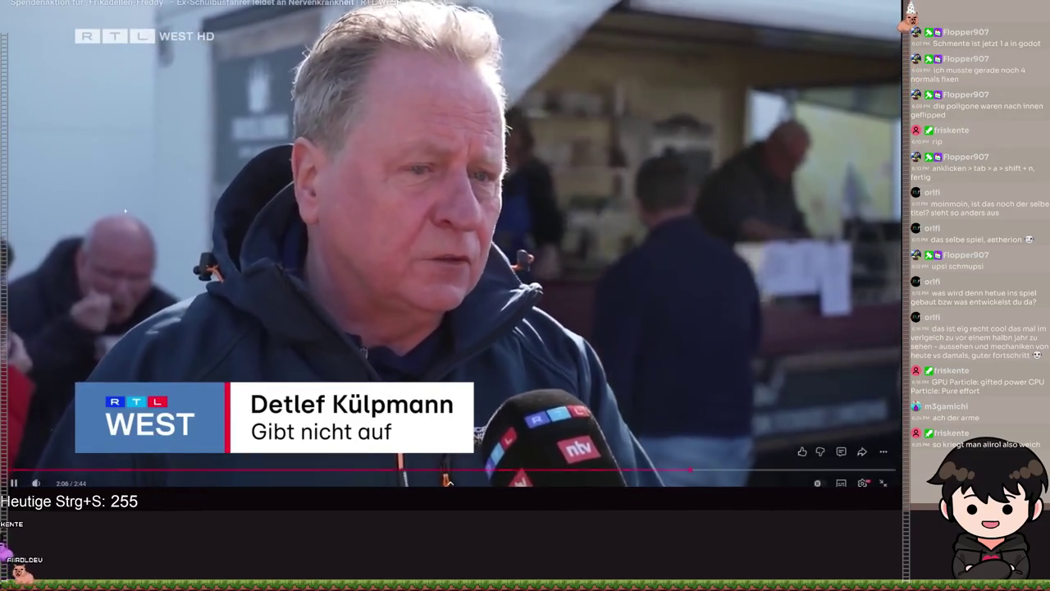
- Keep watching the fundraiser report, pausing and resuming it repeatedly
left_click(16, 277)
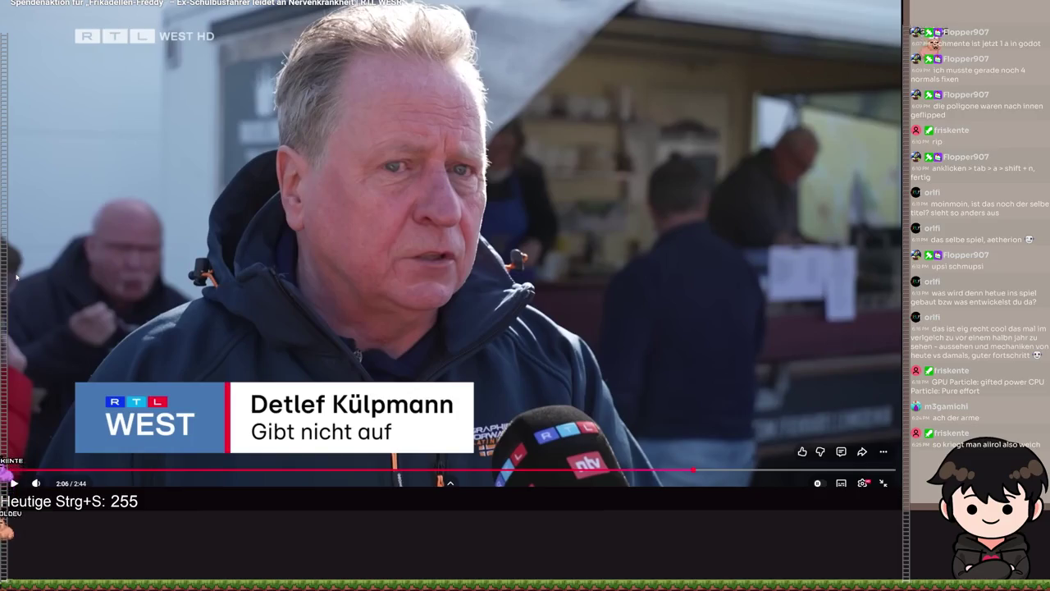
left_click(16, 278)
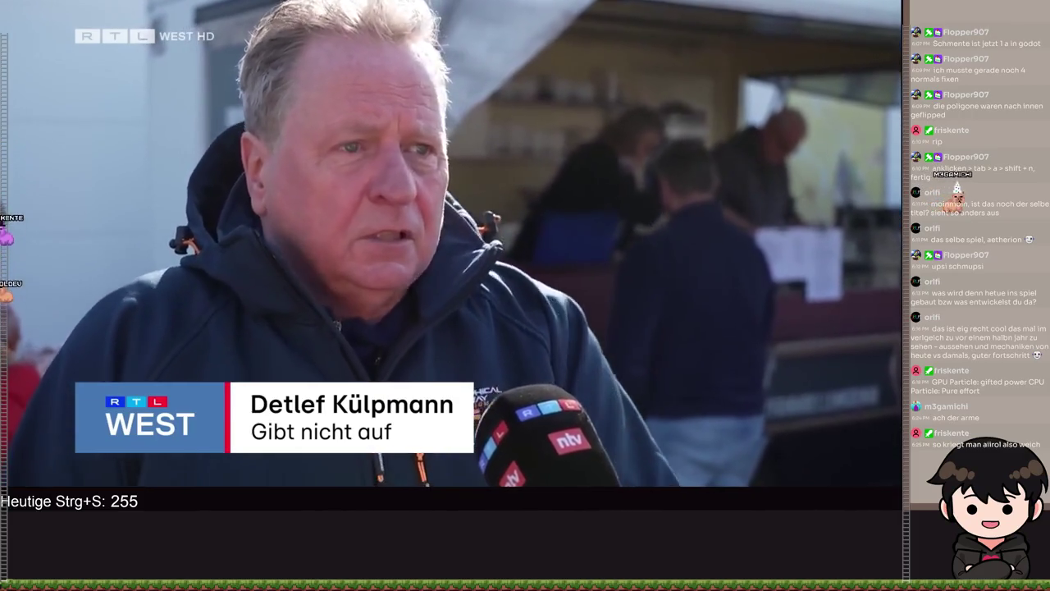
left_click(16, 277)
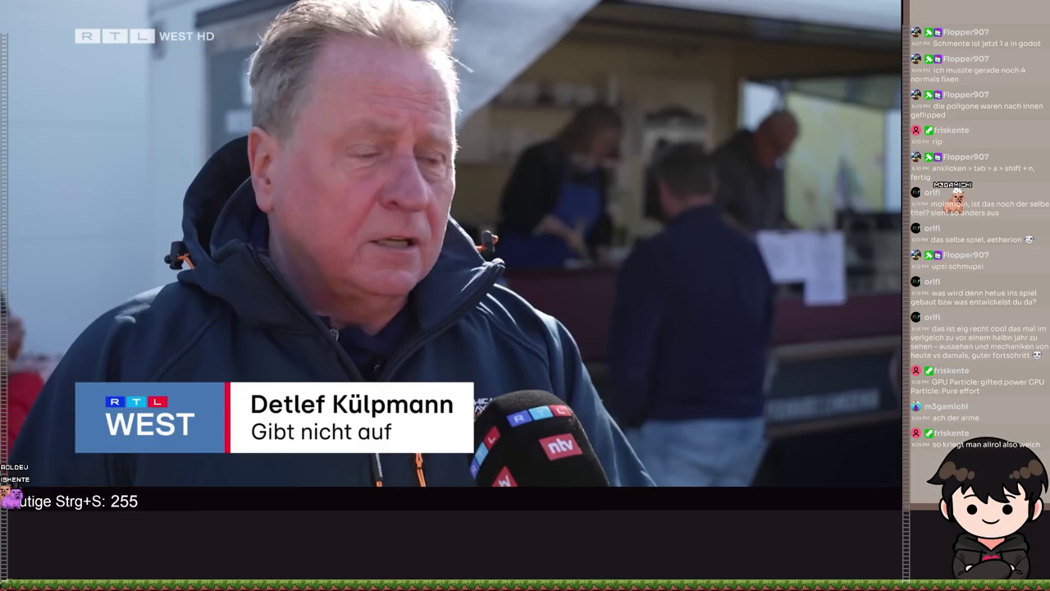
left_click(16, 277)
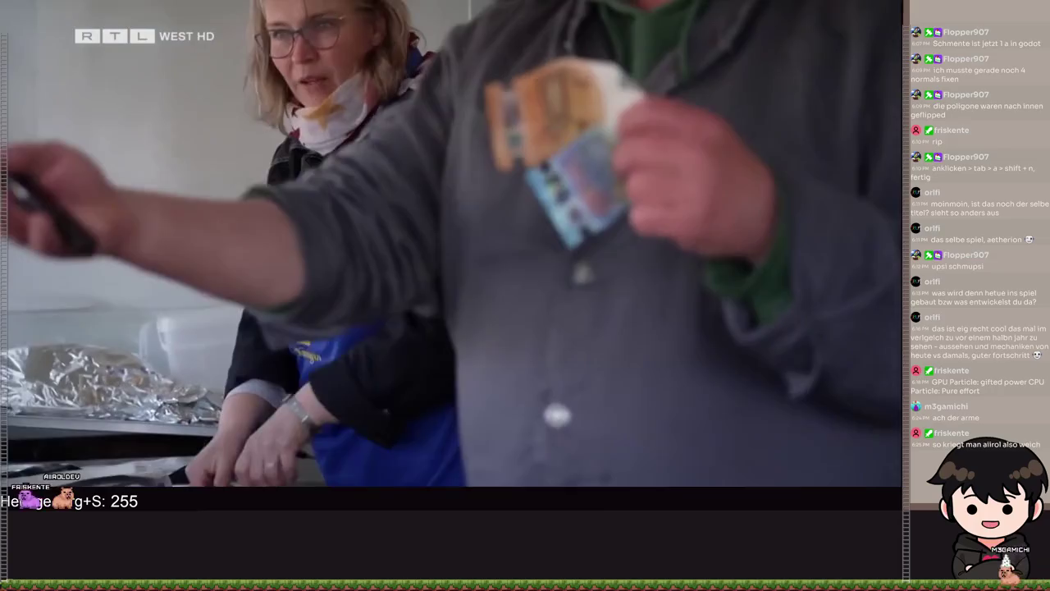
left_click(16, 277)
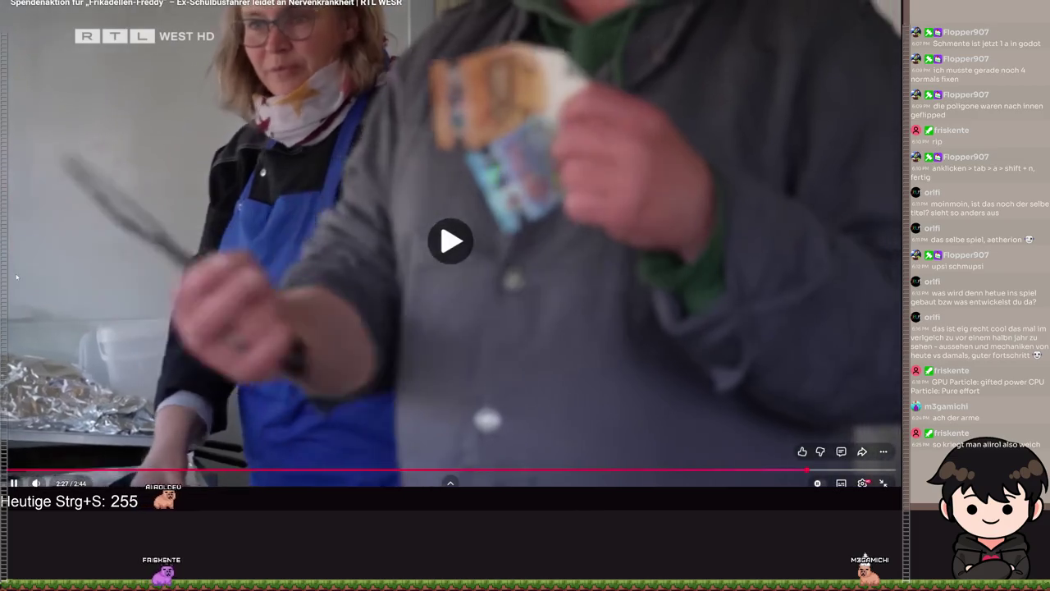
left_click(16, 276)
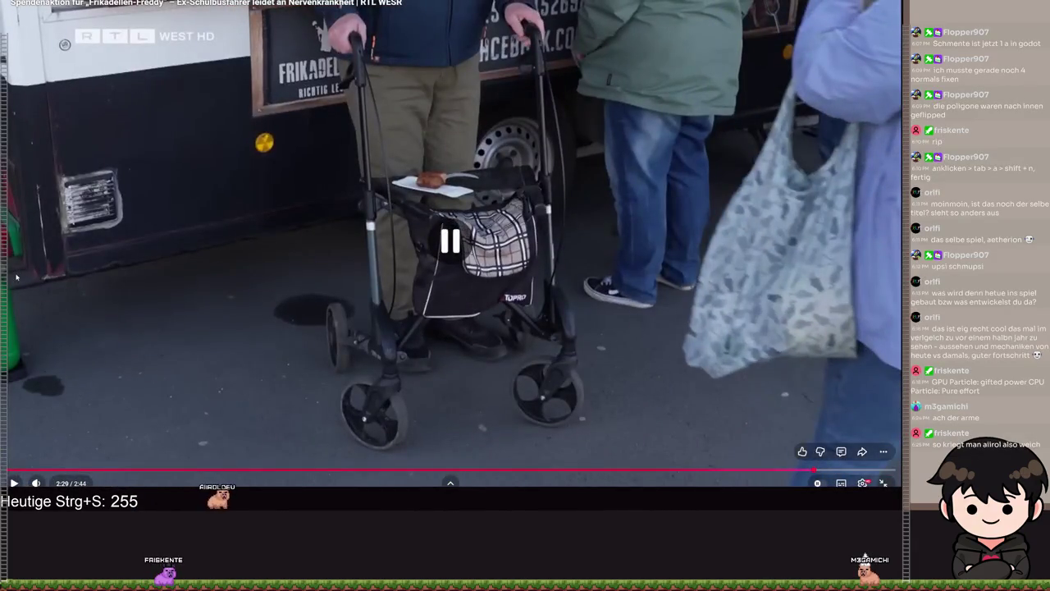
left_click(16, 276)
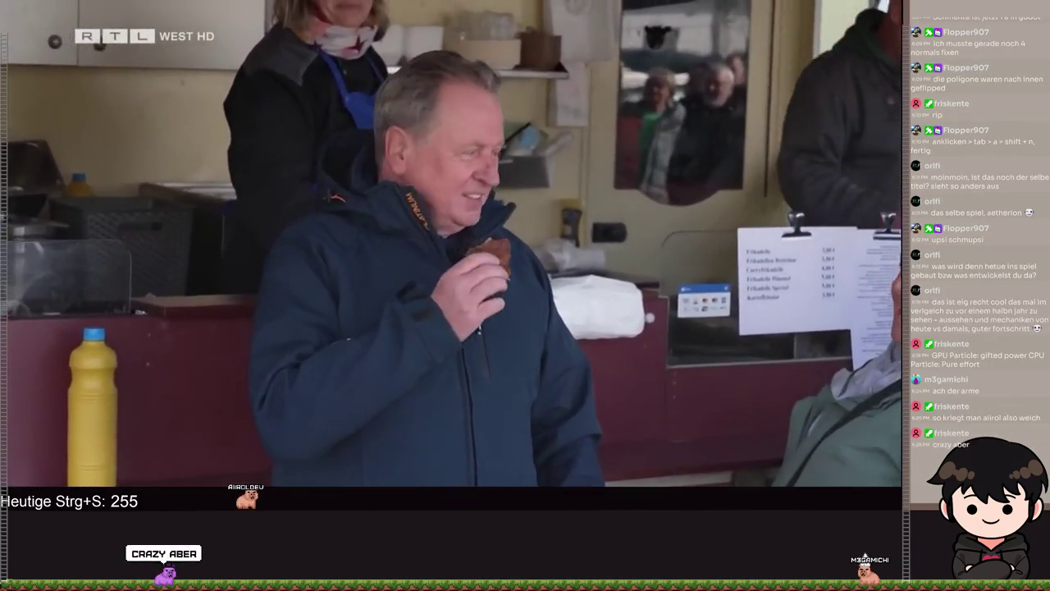
left_click(16, 277)
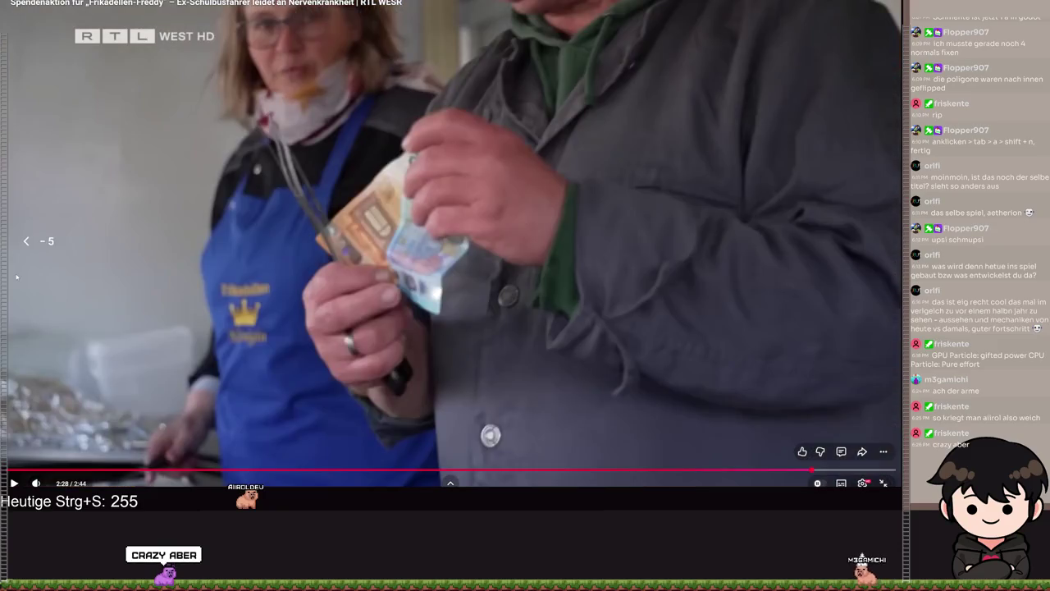
left_click(16, 276)
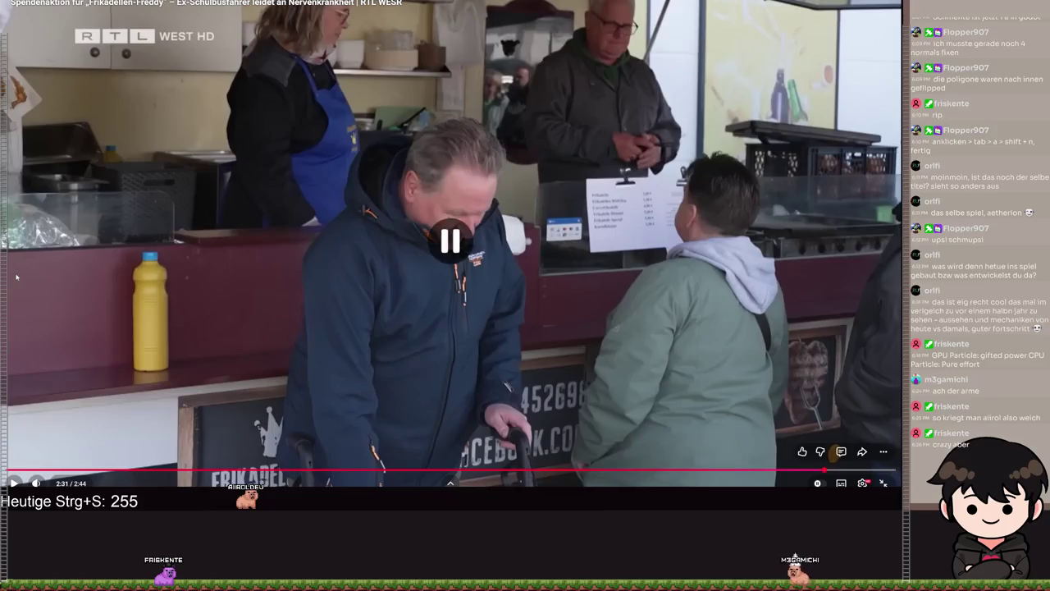
- Play the report through to its end card and exit fullscreen to the watch page
left_click(15, 277)
left_click(16, 277)
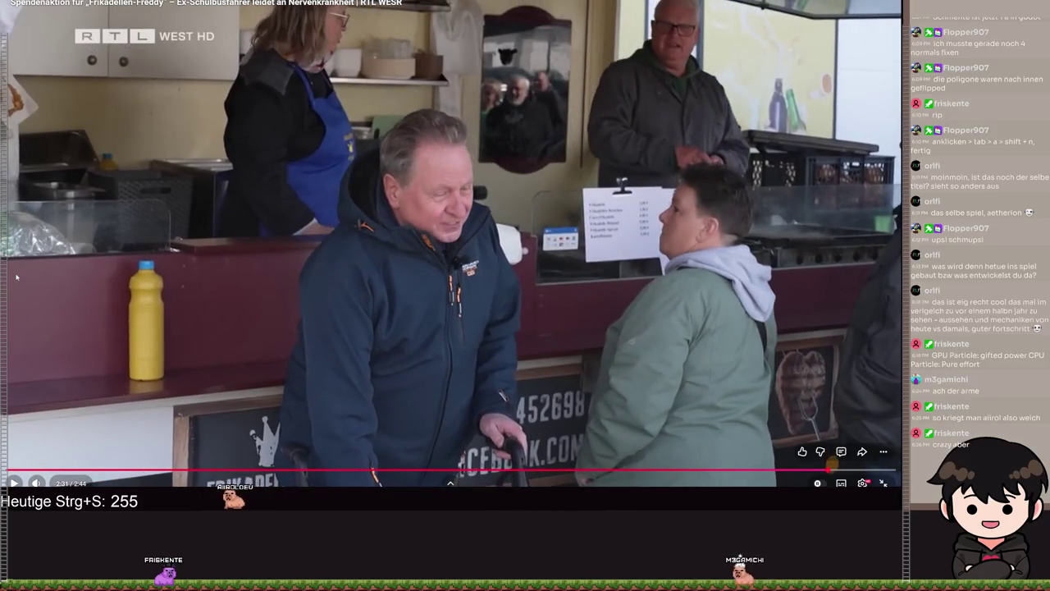
left_click(16, 277)
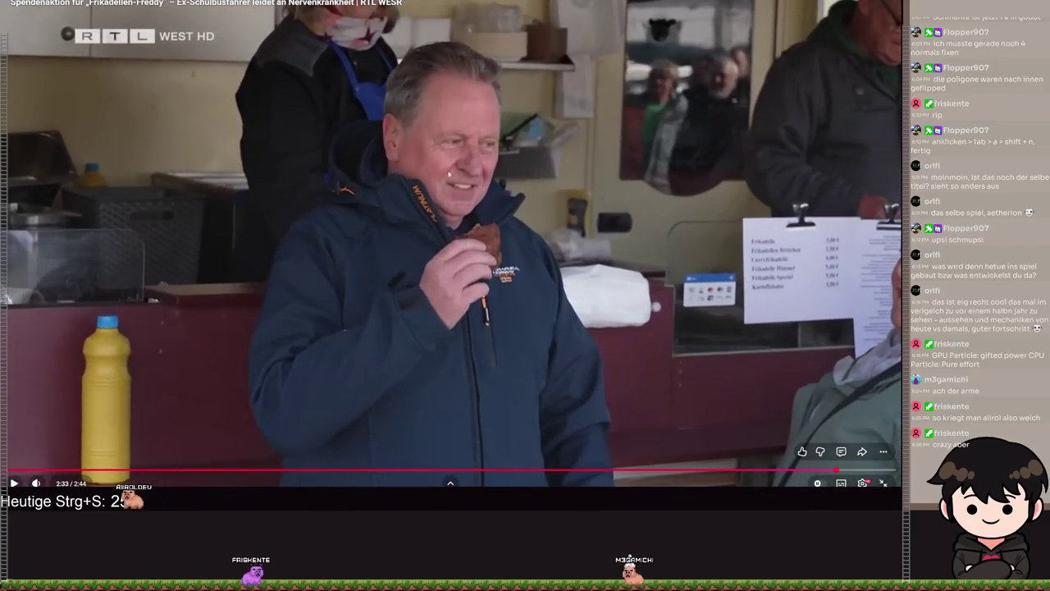
left_click(848, 74)
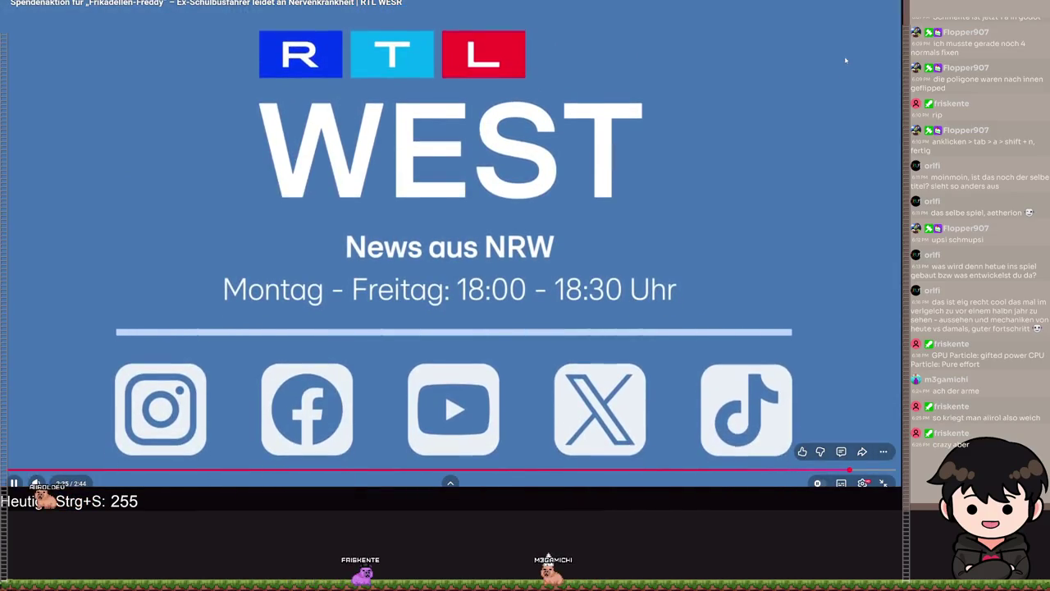
key("Escape")
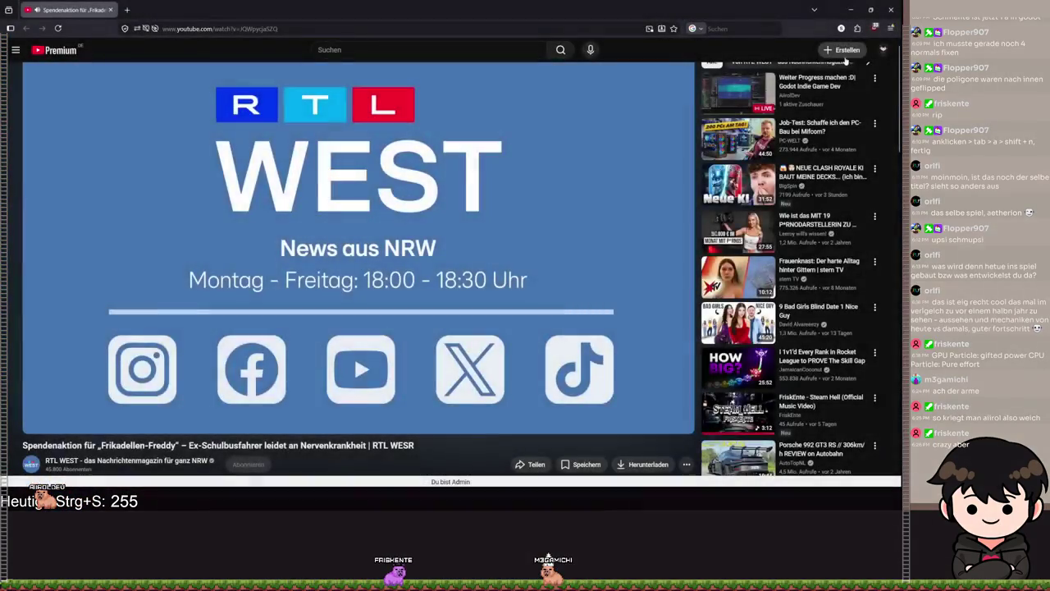
- Close the browser, zoom the worm_ground 2D view, and stop the Aetherion debug run
left_click(891, 10)
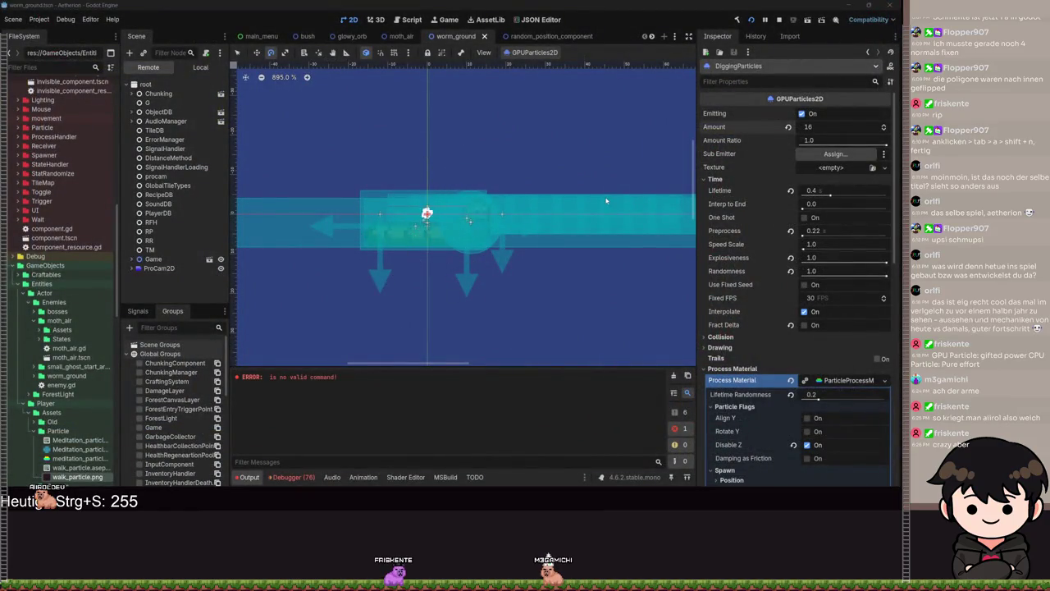
scroll(444, 230, "down", 1)
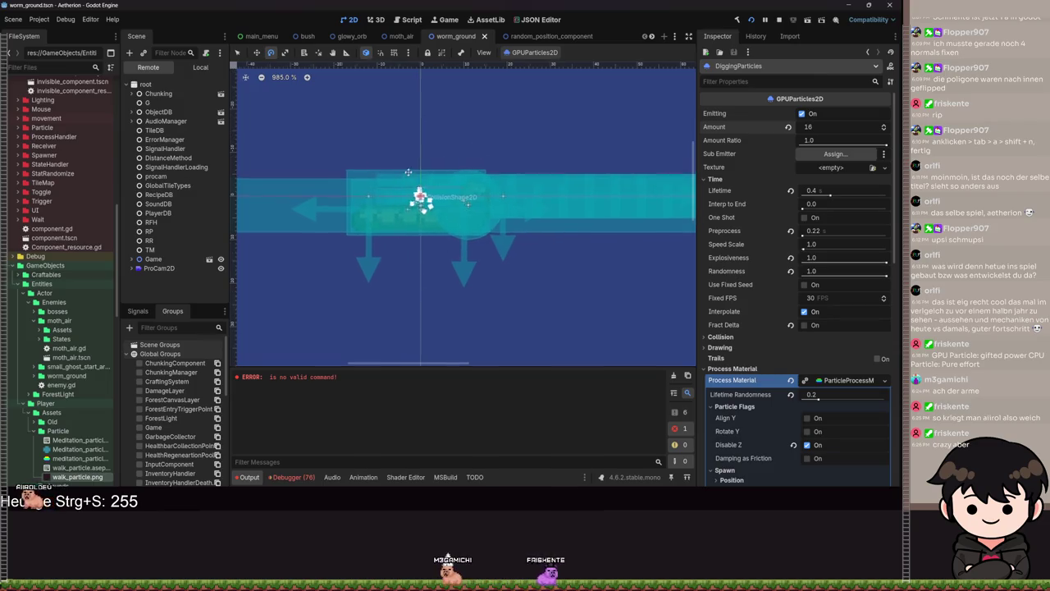
scroll(436, 194, "down", 3)
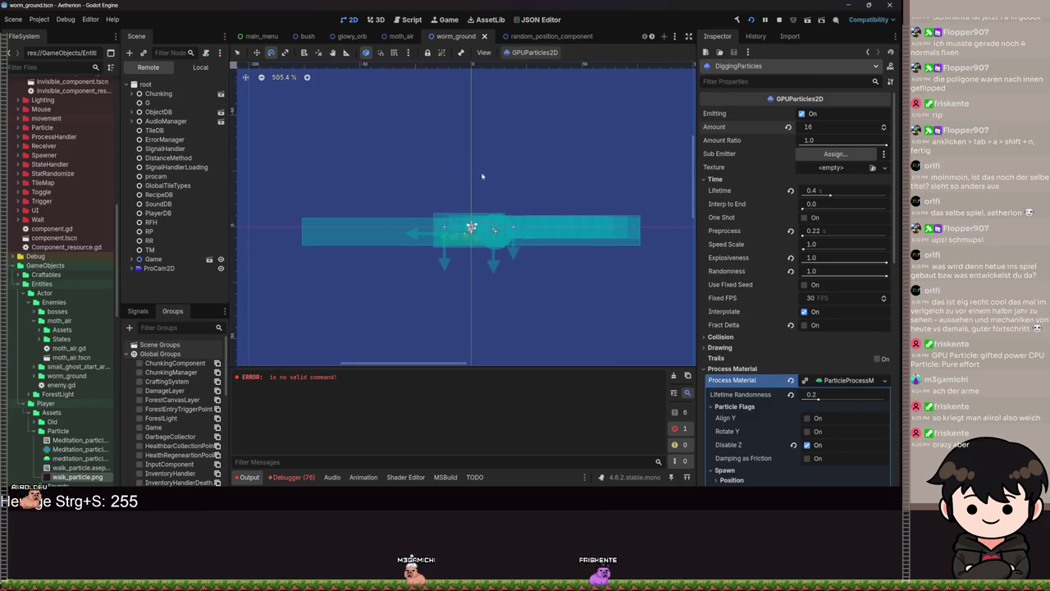
scroll(511, 194, "up", 2)
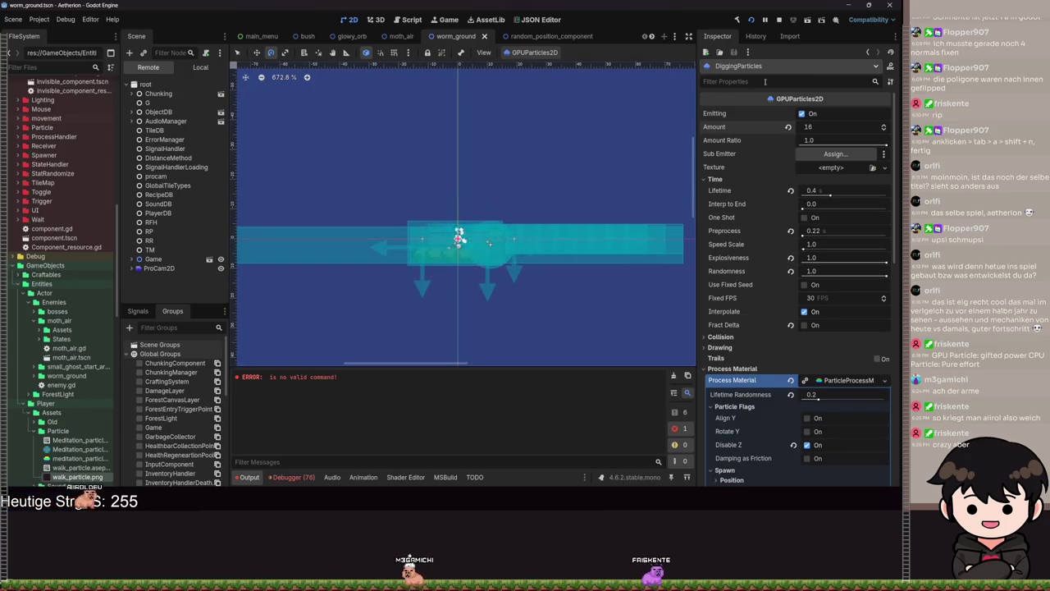
left_click(779, 19)
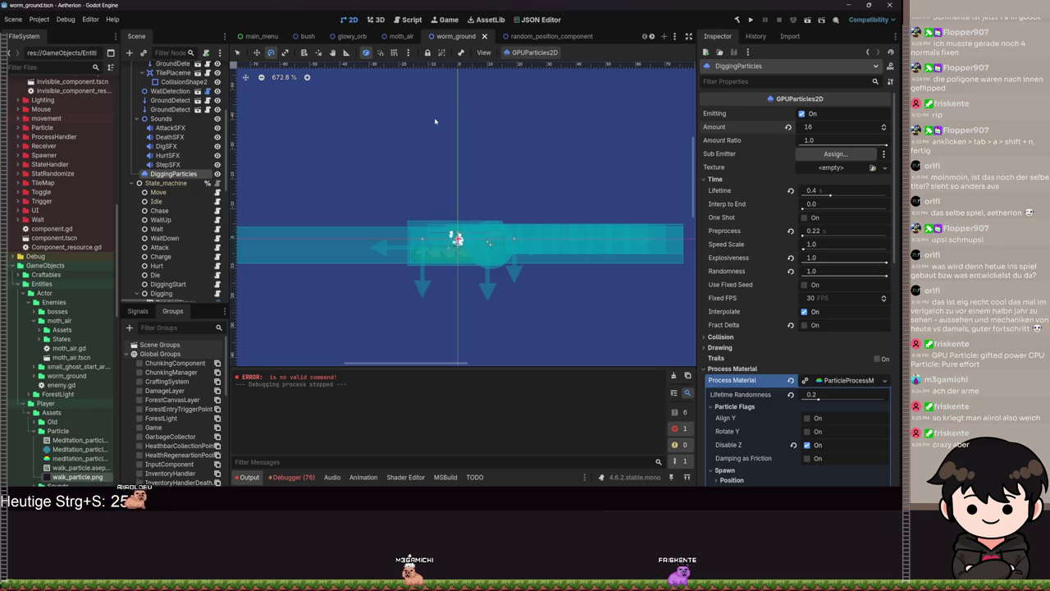
scroll(427, 172, "up", 1)
scroll(138, 182, "down", 5)
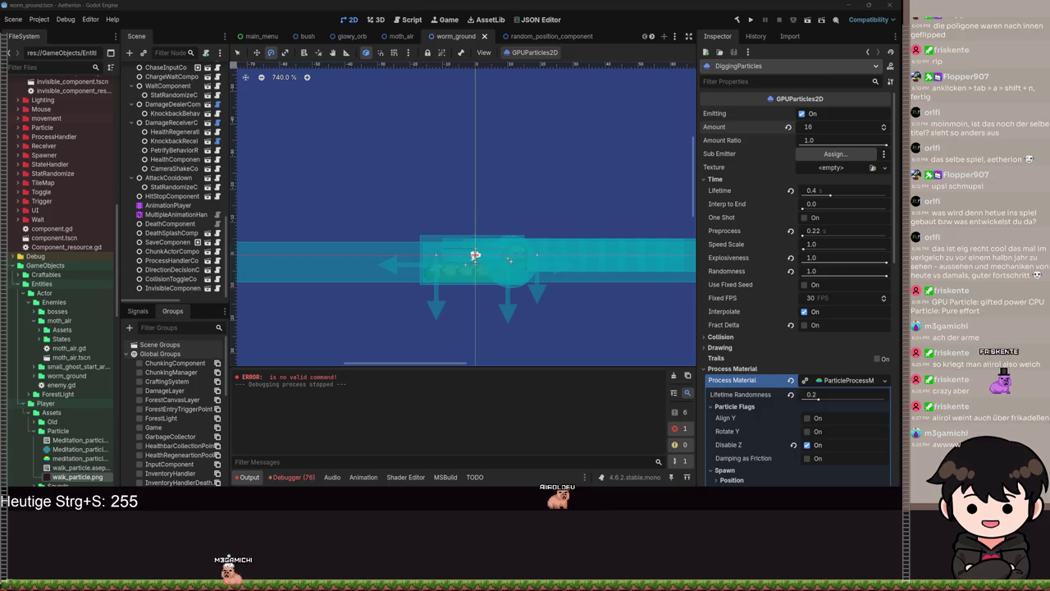
mouse_move(496, 196)
left_mouse_down()
mouse_move(523, 218)
mouse_move(471, 190)
left_mouse_up()
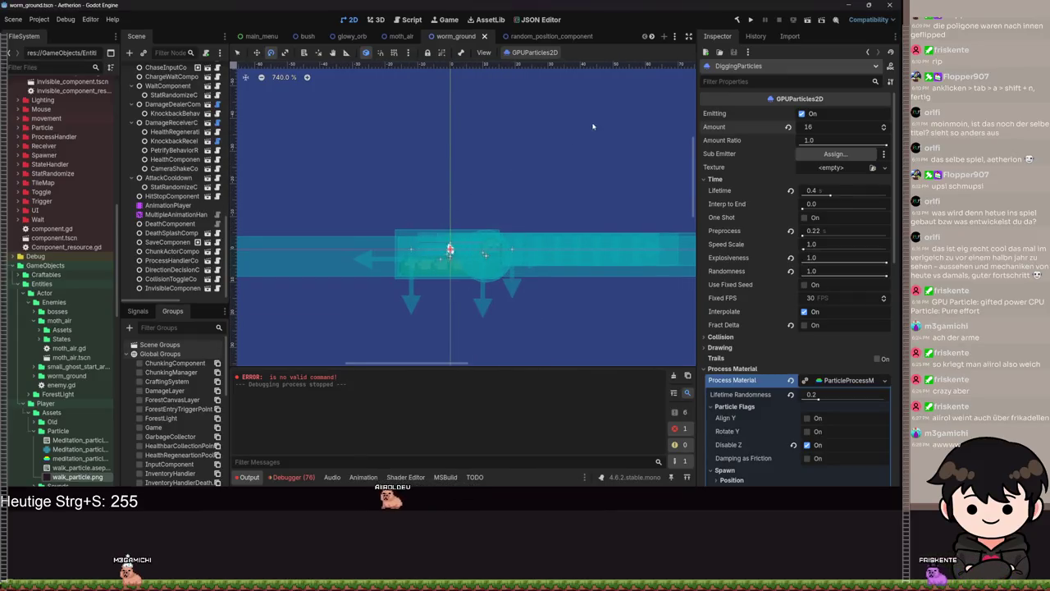
scroll(593, 127, "down", 5)
left_click_drag(491, 180, 491, 217)
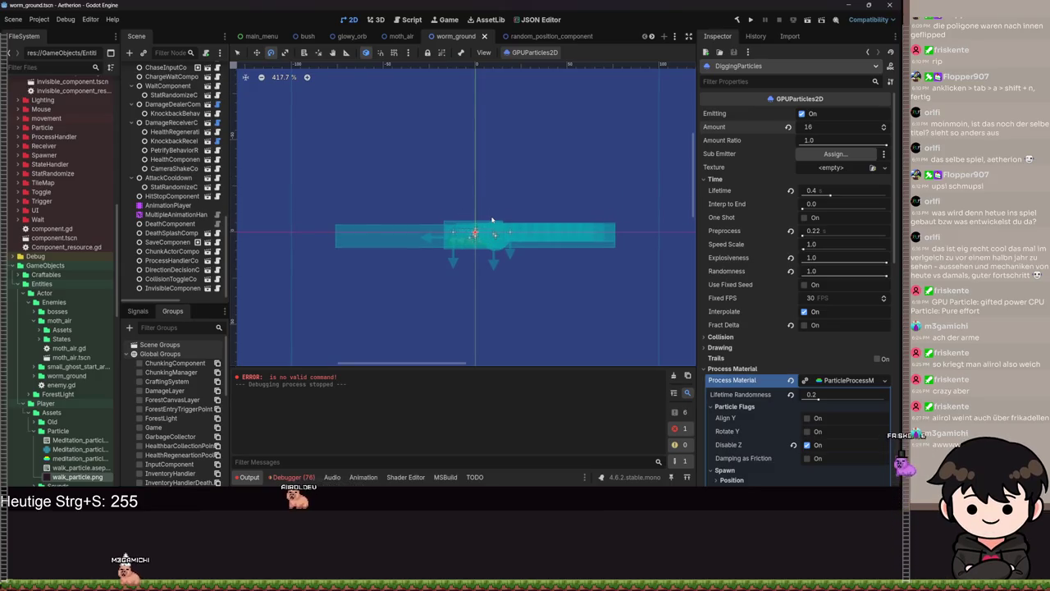